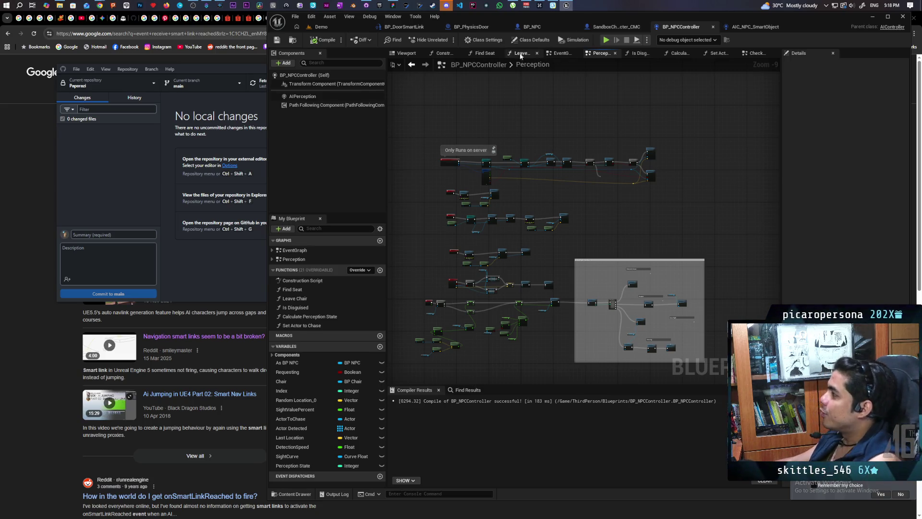
Step: Zoom out and box-select the Perception graph nodes, then switch to the Demo level
scroll(517, 110, "down", 2)
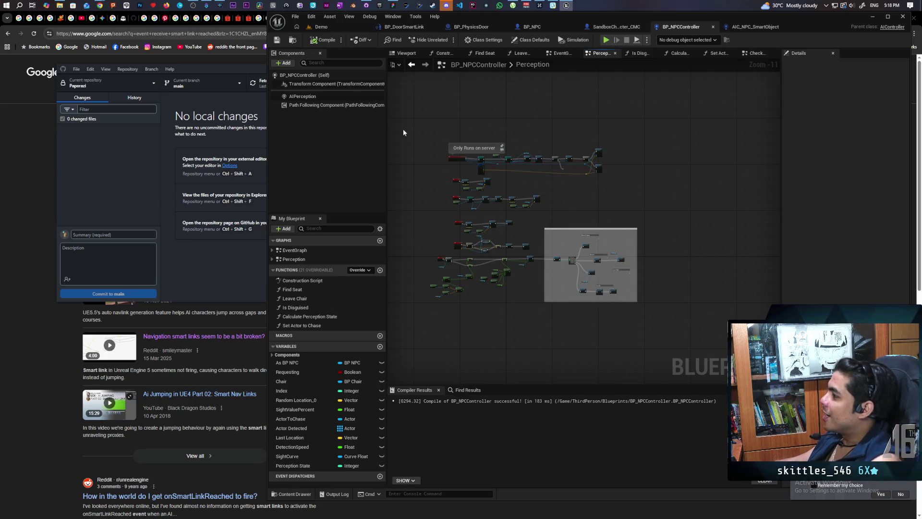
left_click_drag(407, 130, 678, 330)
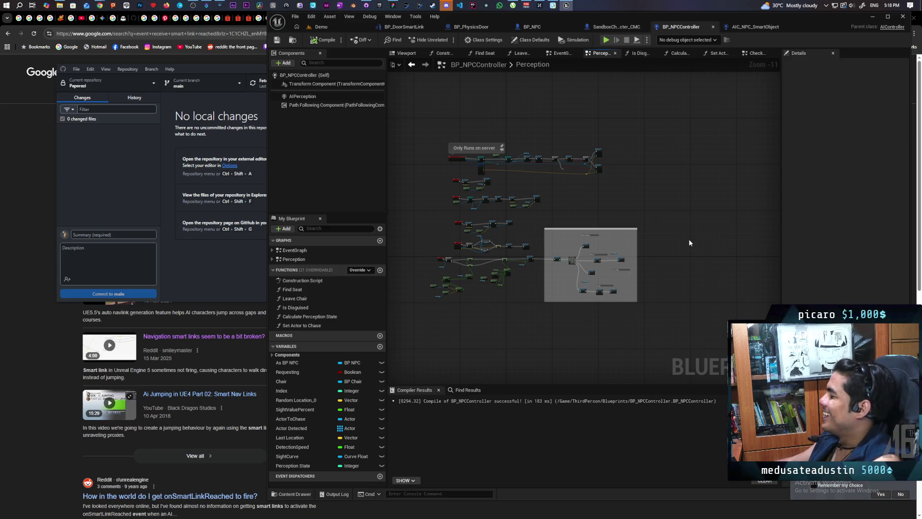
left_click(330, 27)
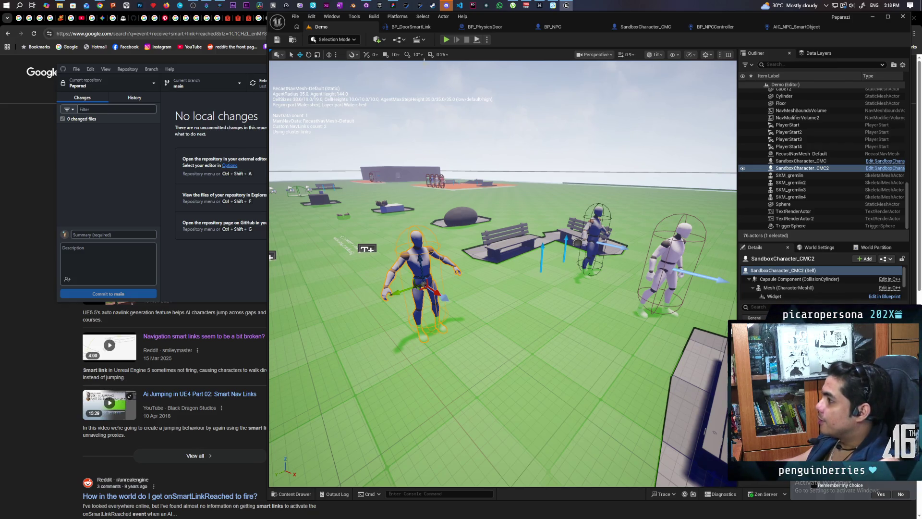
left_click(445, 41)
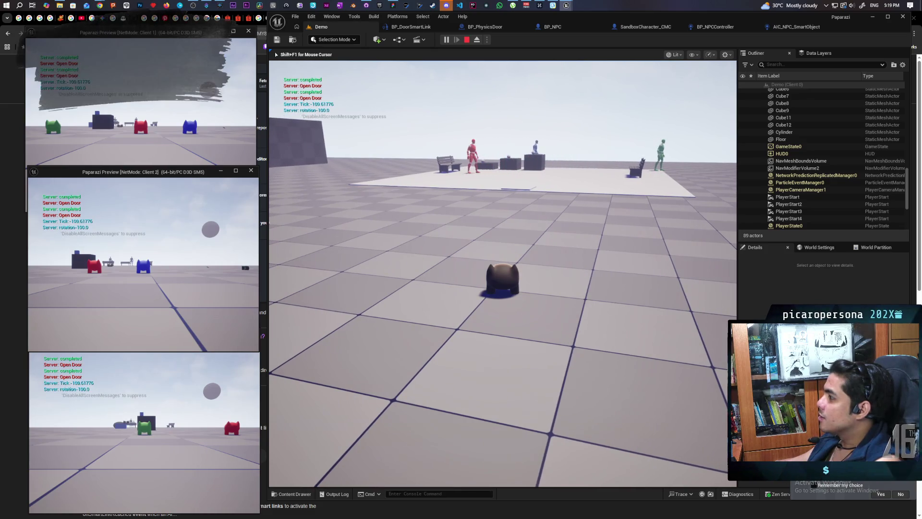
mouse_move(503, 273)
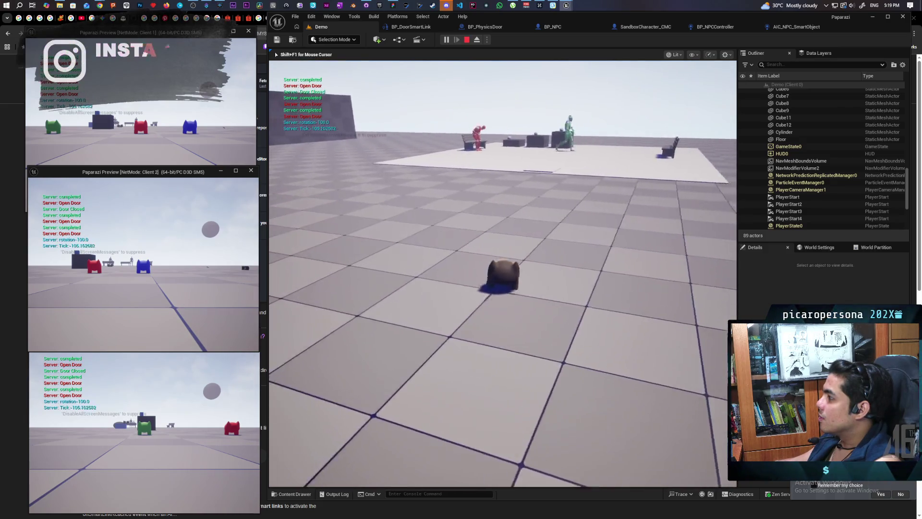
key("w")
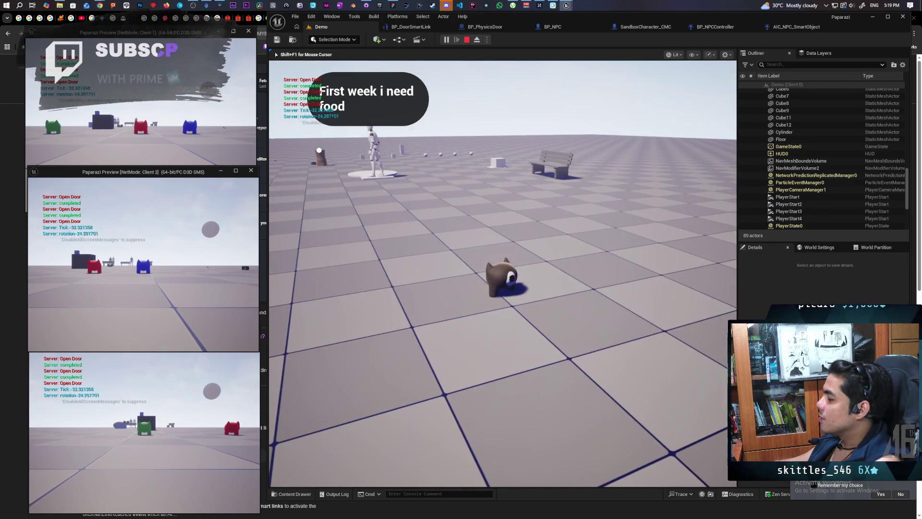
key("w")
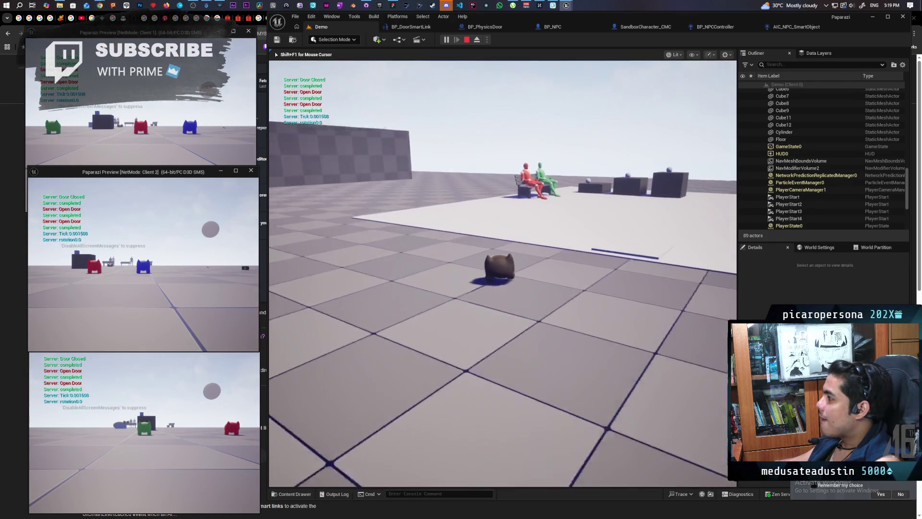
key("w")
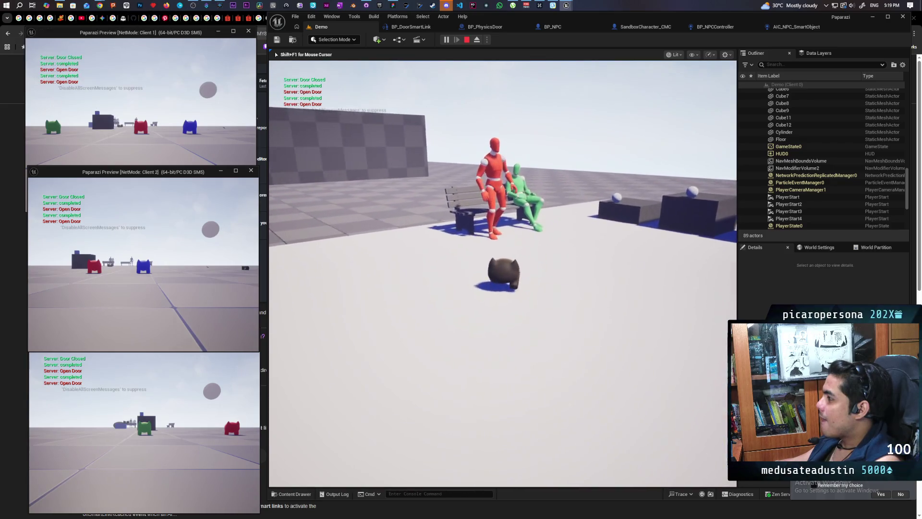
key("s")
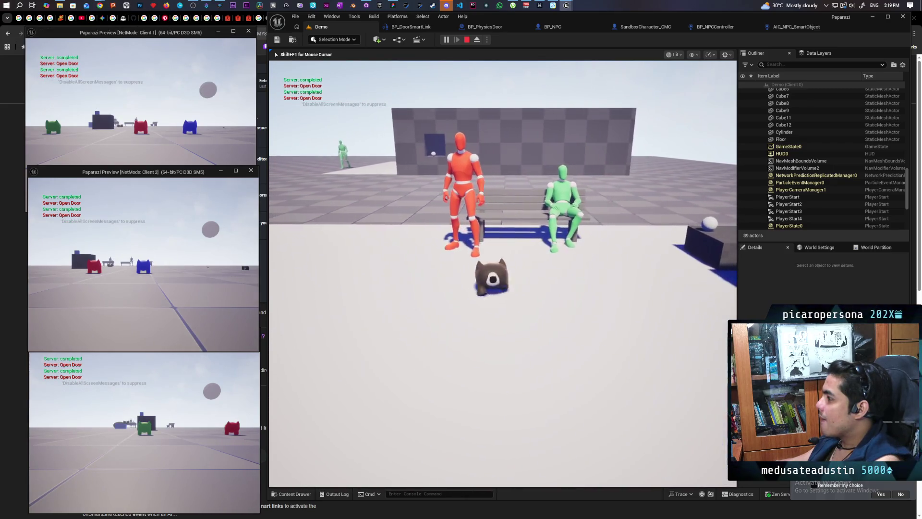
key("w")
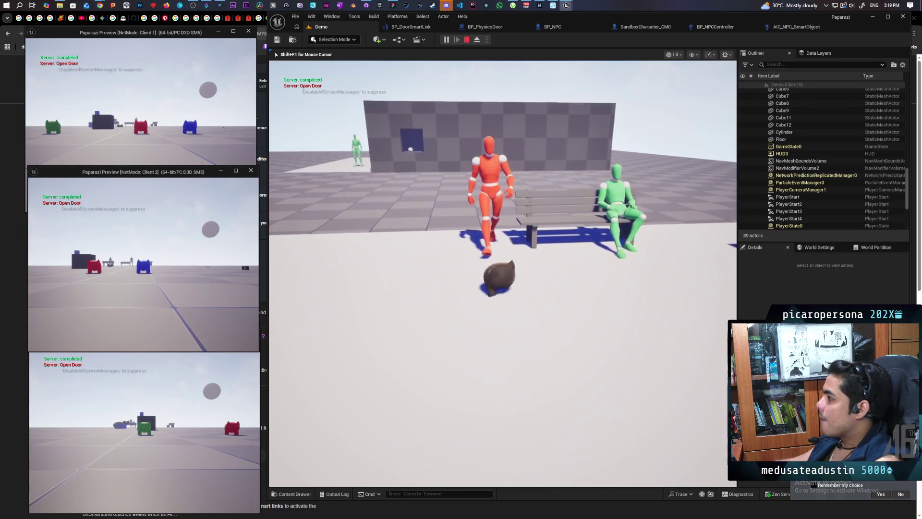
key("d")
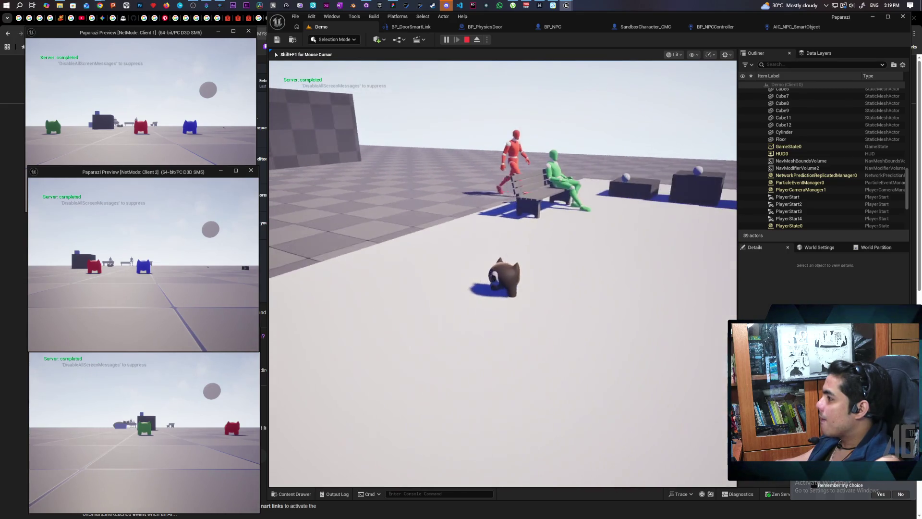
key("a")
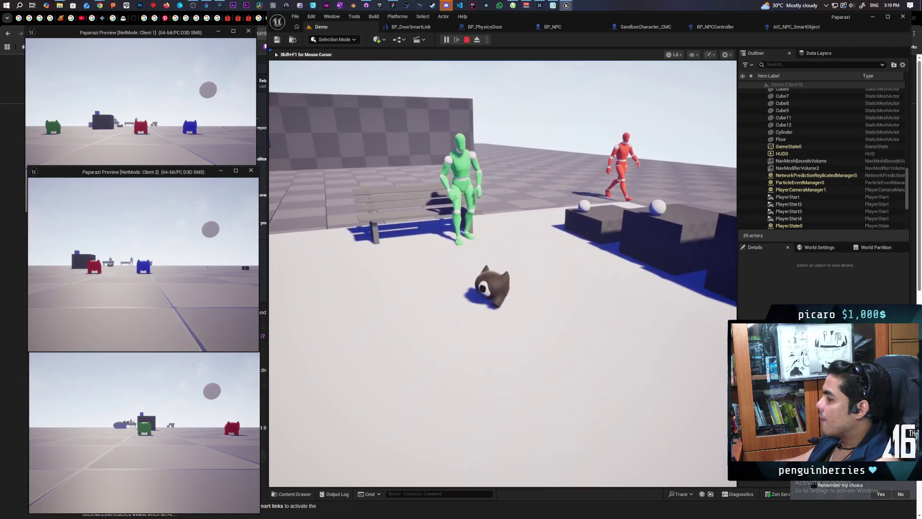
key("w")
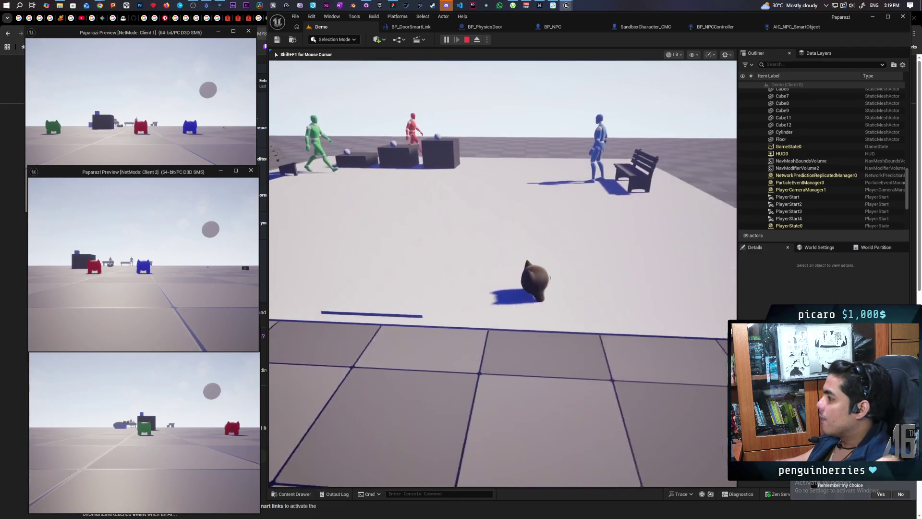
key("d")
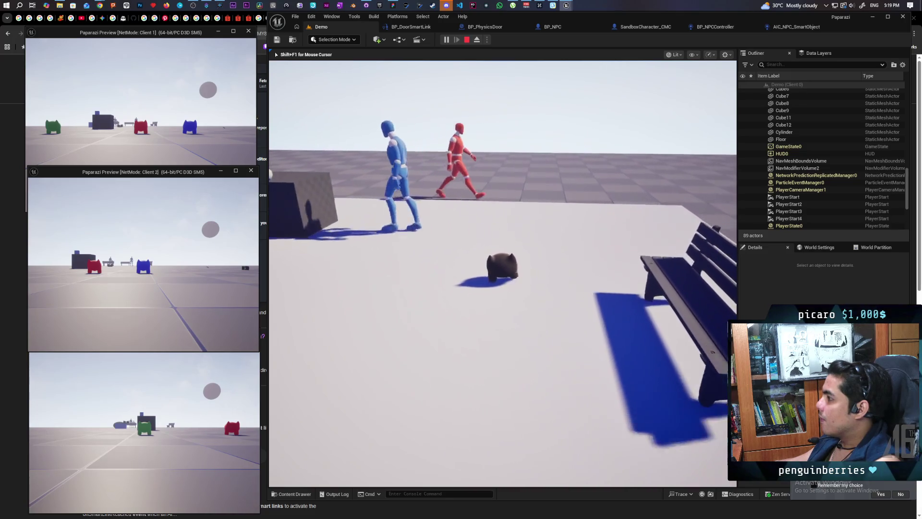
key("a")
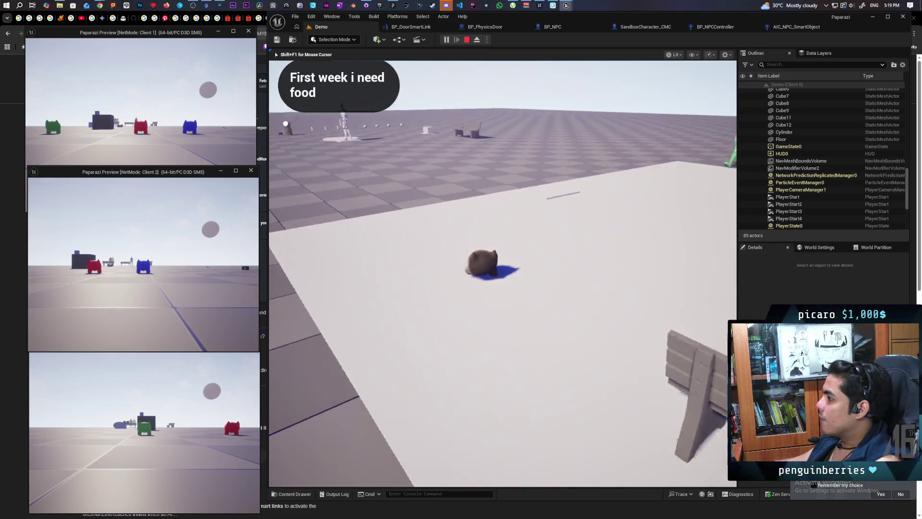
key("w")
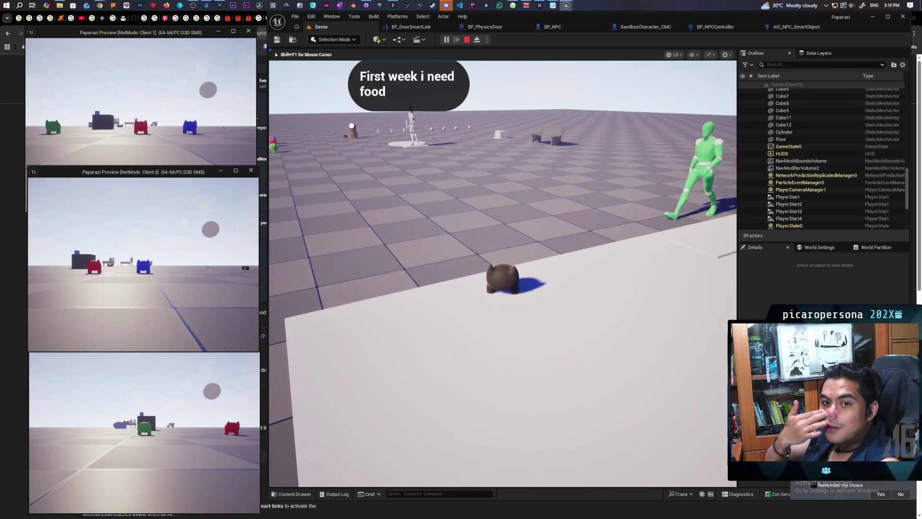
key("Escape")
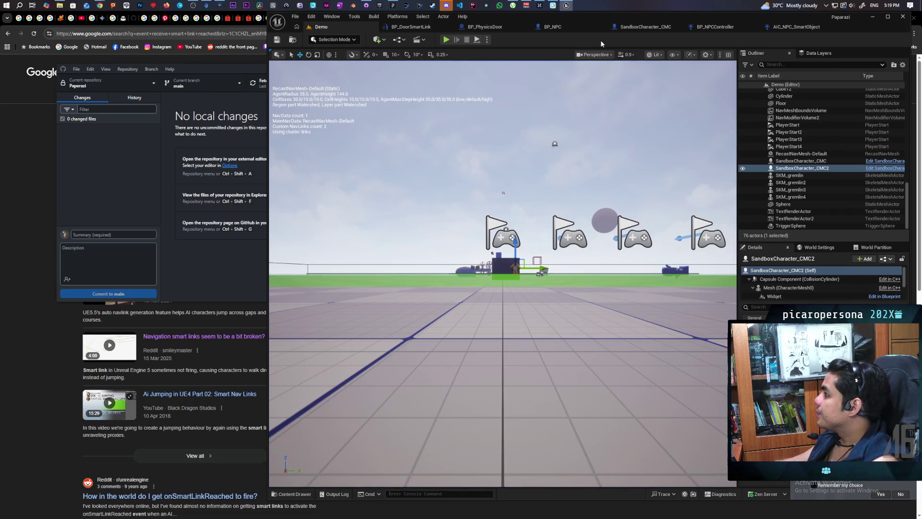
Step: Look through the SandboxCharacter_CMC and BP_NPCController blueprints, then bring up BP_NPC
left_click(642, 27)
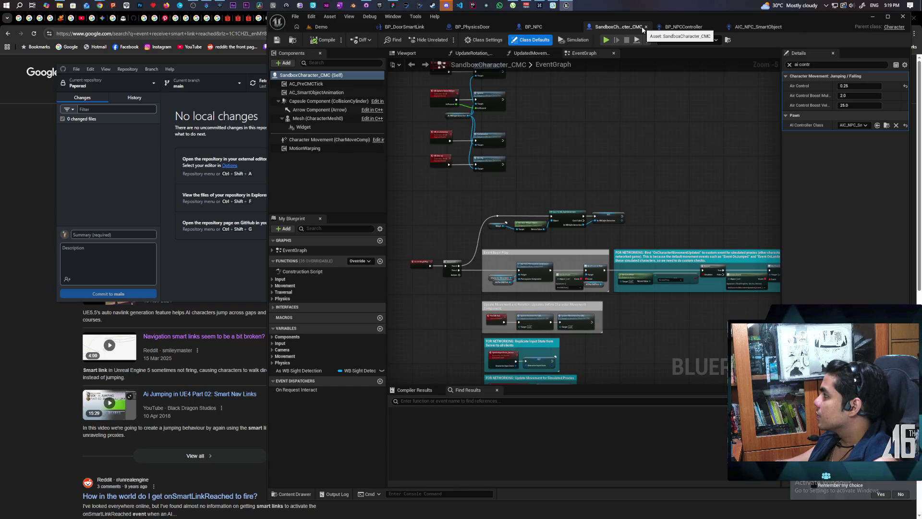
left_click(681, 27)
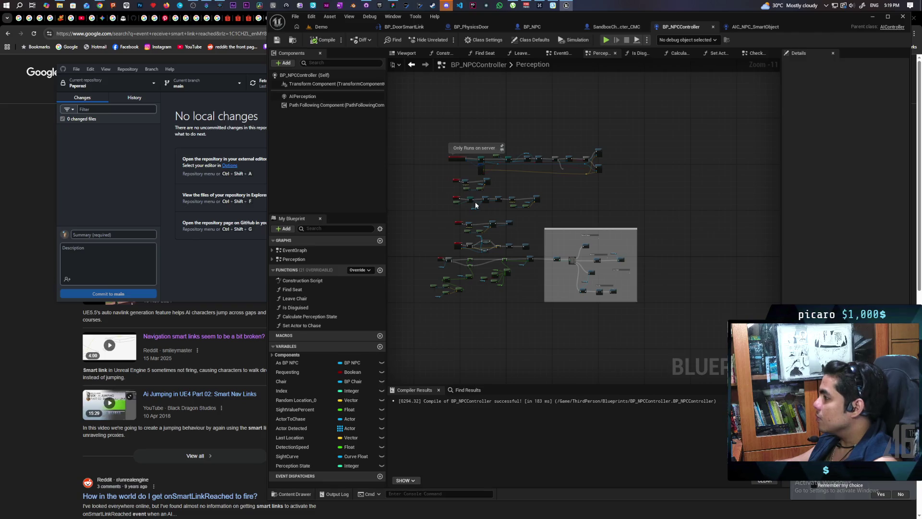
scroll(480, 222, "up", 2)
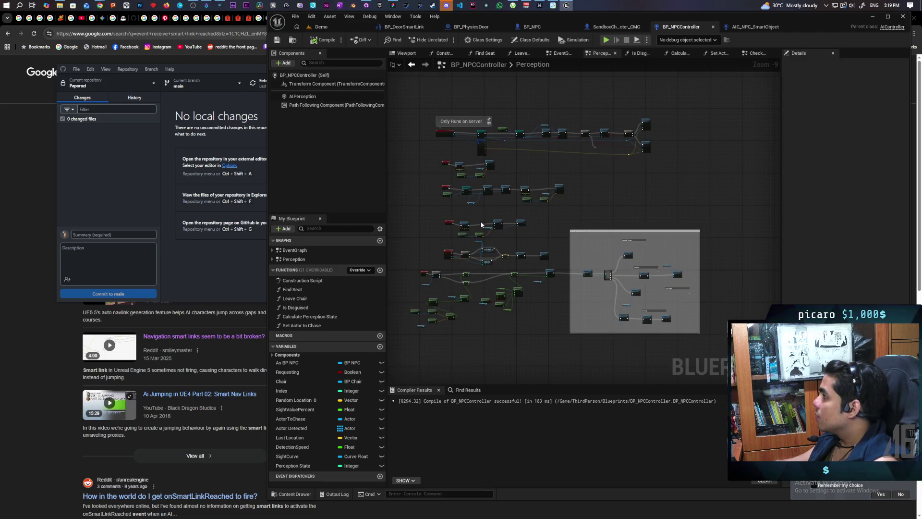
left_click(529, 27)
left_click_drag(547, 26, 588, 31)
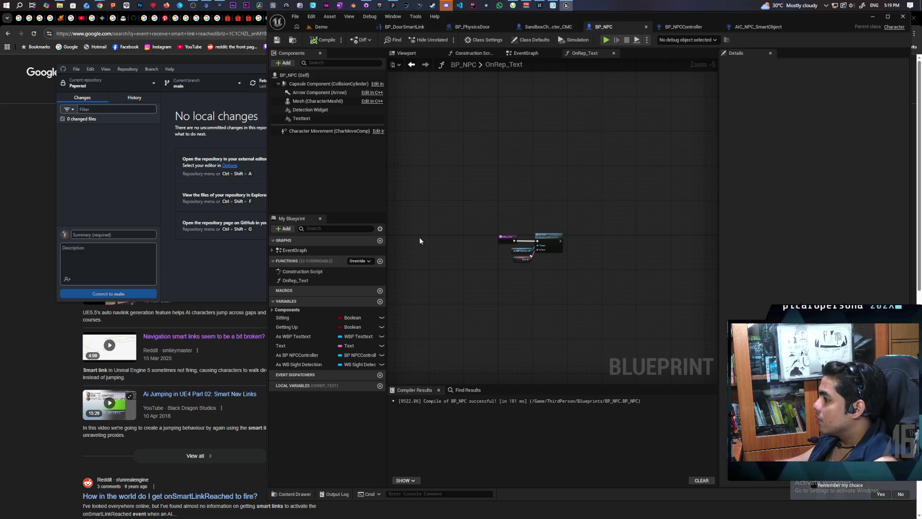
Step: Review BP_NPC's Detection Replication and Cast To WB_SightDetection nodes, then show its viewport
left_click(526, 53)
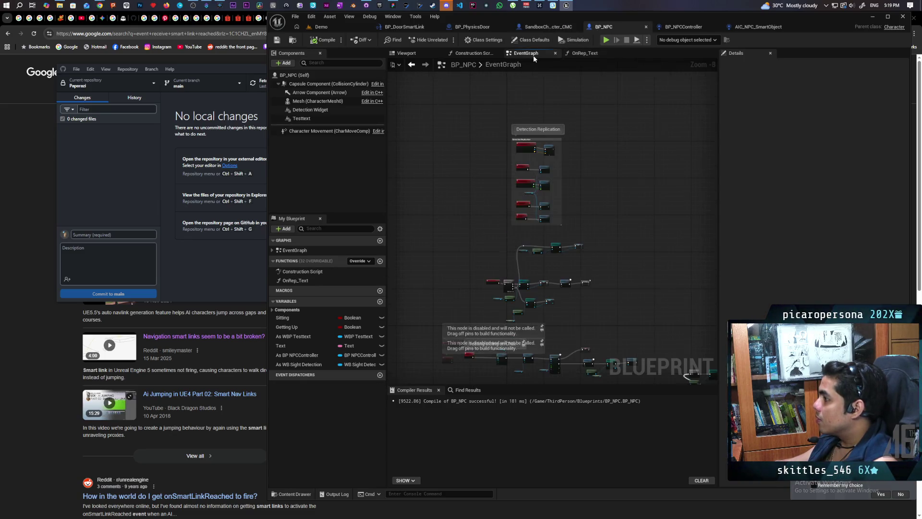
mouse_move(498, 186)
left_mouse_down()
mouse_move(482, 262)
mouse_move(487, 123)
left_mouse_up()
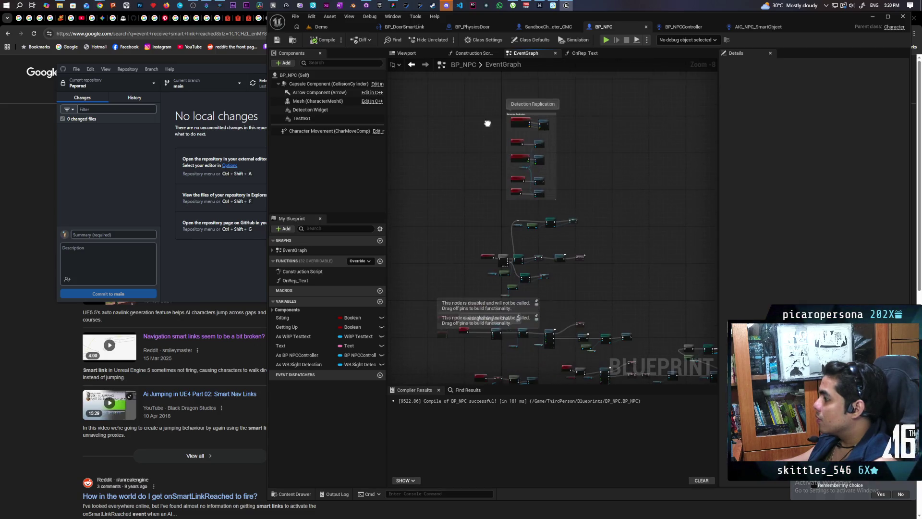
scroll(505, 199, "up", 4)
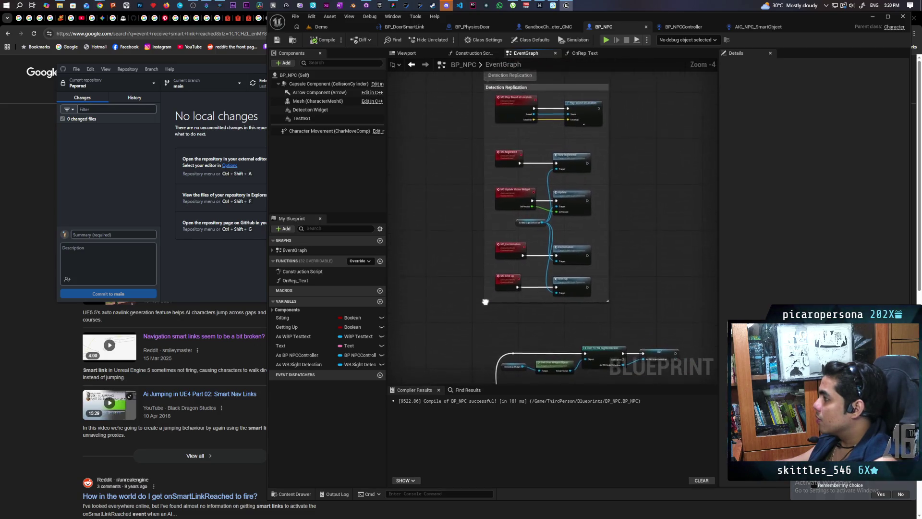
scroll(477, 267, "up", 1)
mouse_move(477, 266)
left_mouse_down()
mouse_move(502, 160)
mouse_move(493, 157)
mouse_move(462, 161)
mouse_move(454, 269)
mouse_move(450, 260)
left_mouse_up()
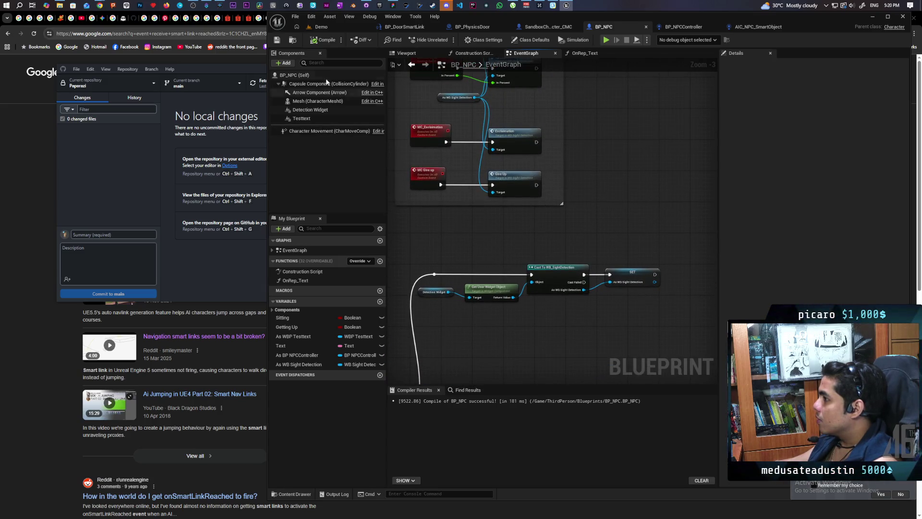
left_click(390, 57)
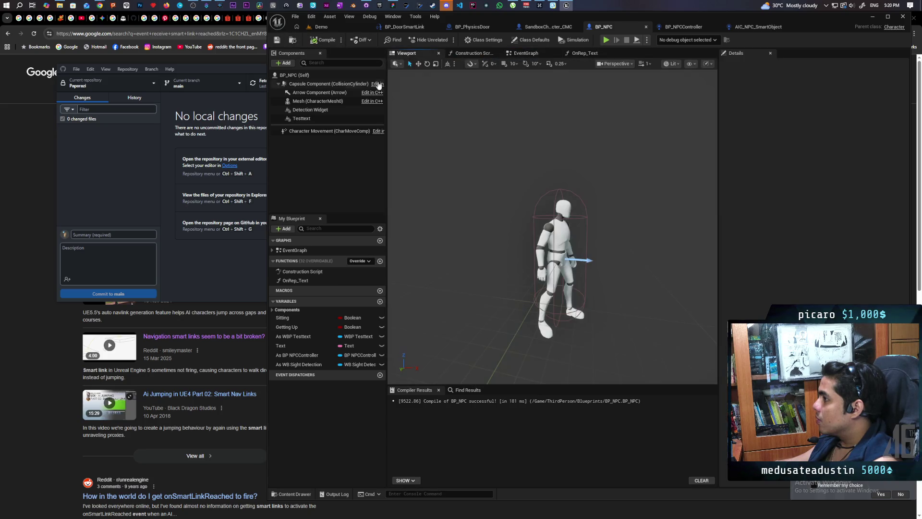
Step: Check the Detection Widget and Mesh components, then open the mesh's ABP_NPC Anim Class
left_click(315, 110)
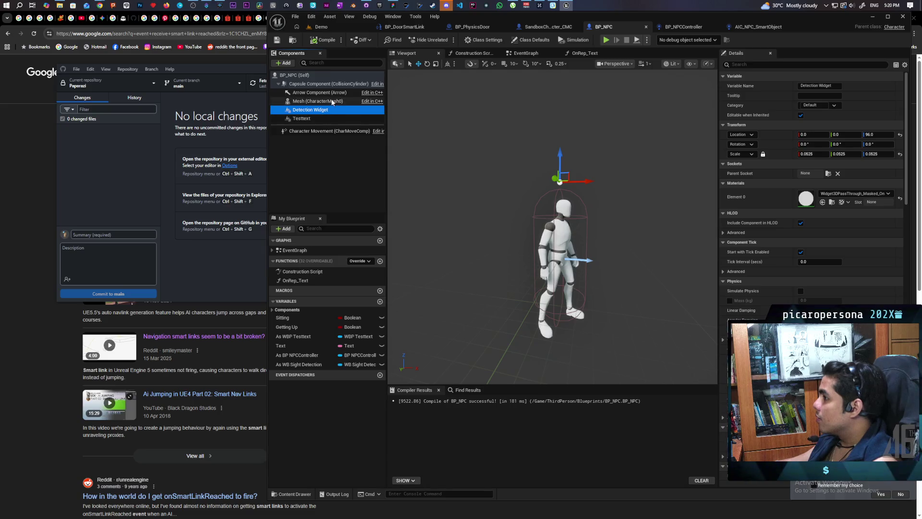
left_click(317, 100)
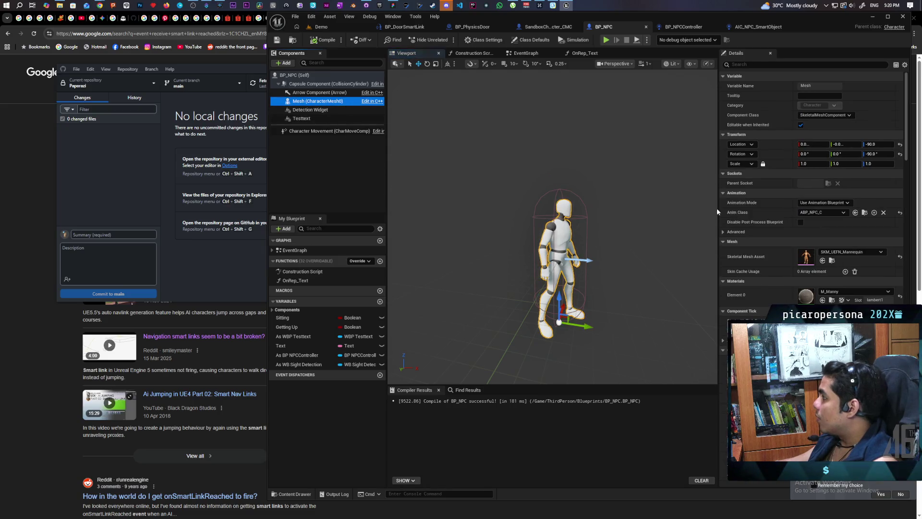
left_click(864, 212)
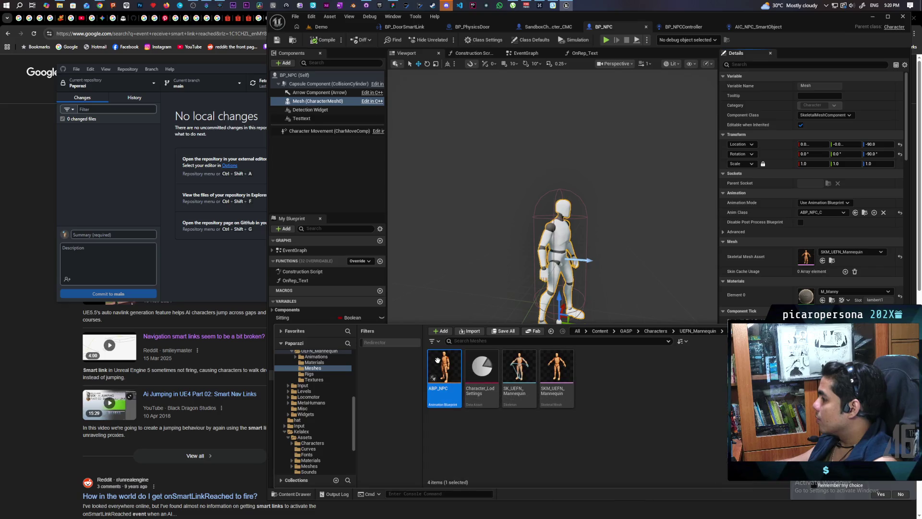
double_click(445, 375)
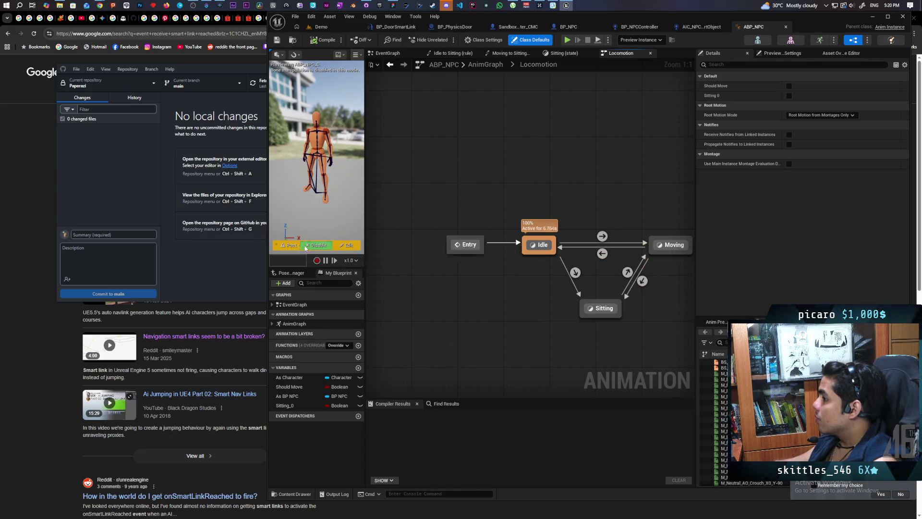
Step: Run a multiplayer test play of the Demo level with Alt+P, control the player, then stop
left_click(318, 27)
key("alt+p")
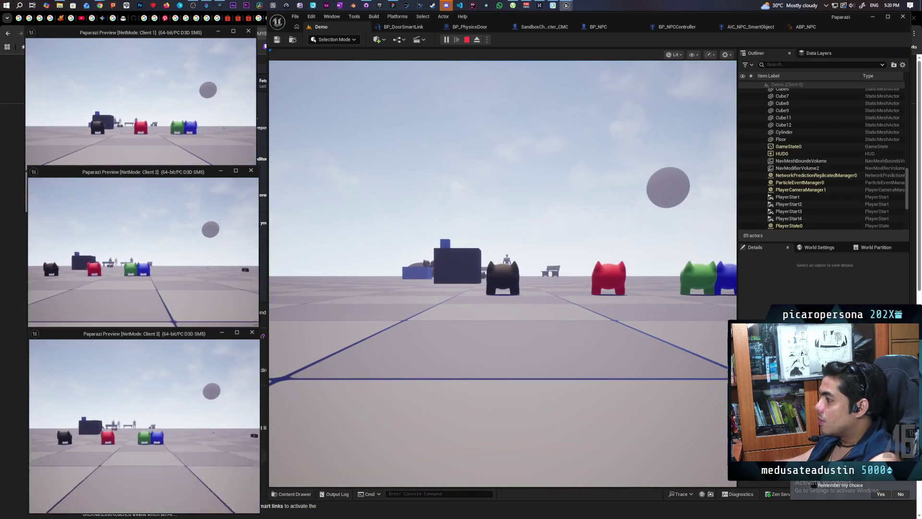
left_click(277, 342)
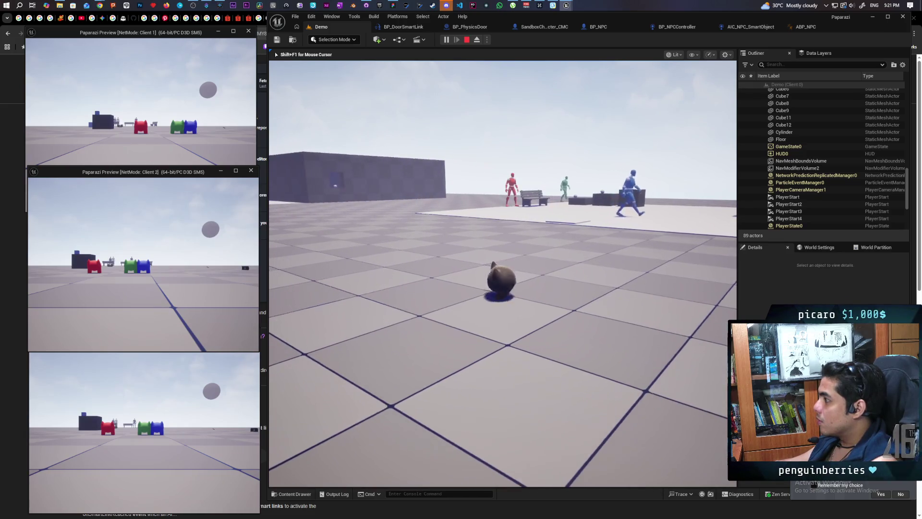
key("Escape")
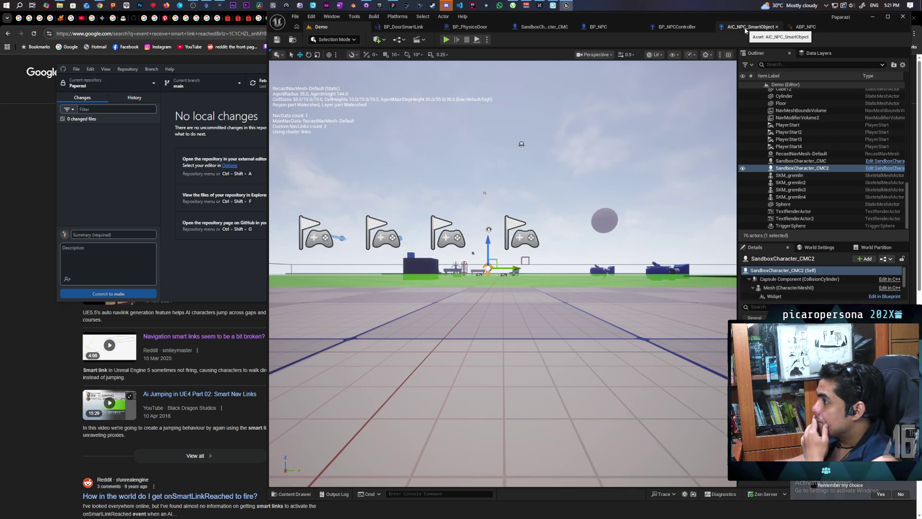
Step: Inspect AIC_NPC_SmartObject's EventGraph up to Set Actor Tick Enabled, then go back to BP_NPC
left_click(600, 29)
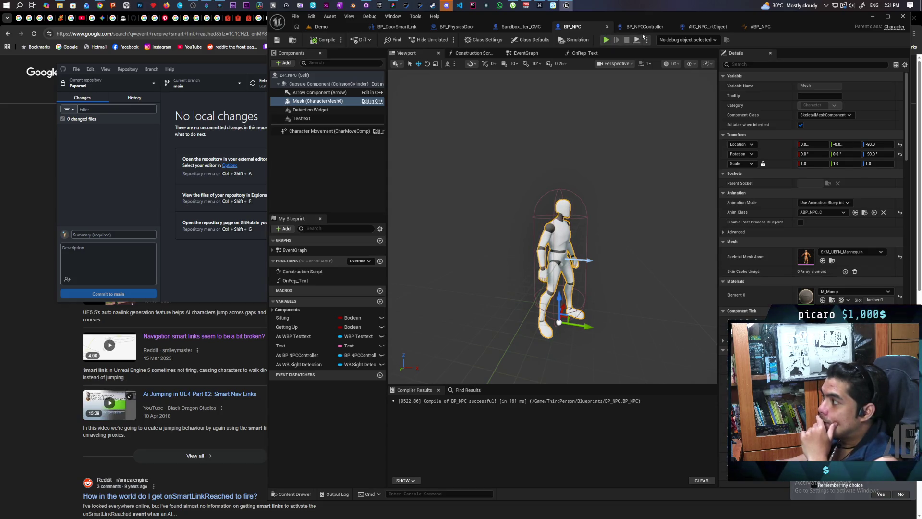
left_click(703, 27)
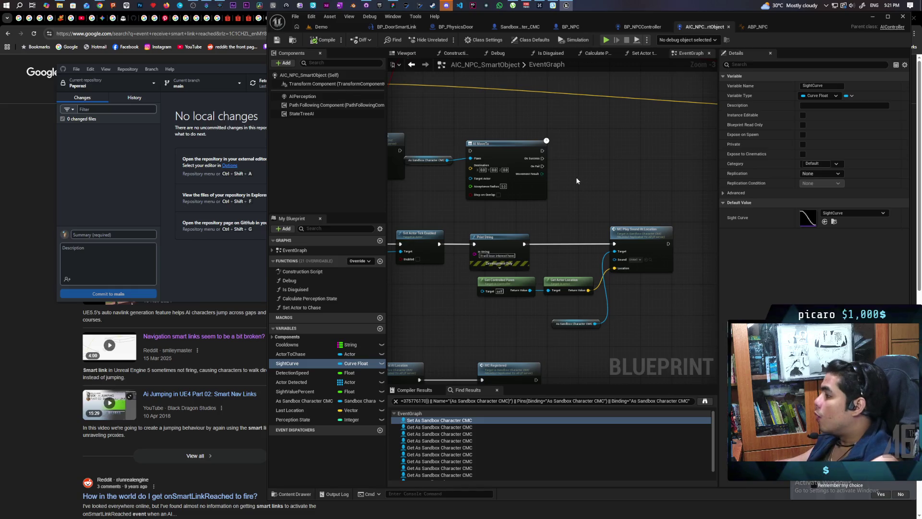
scroll(620, 159, "down", 6)
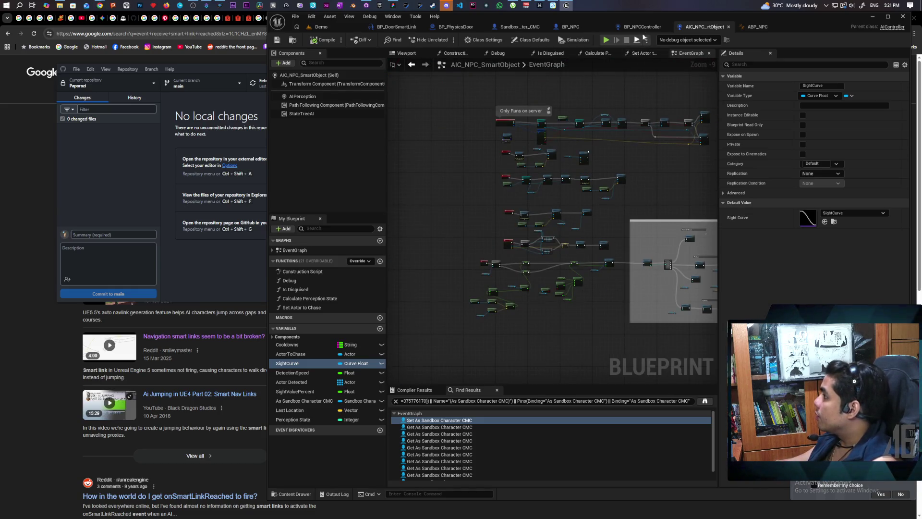
scroll(553, 215, "up", 6)
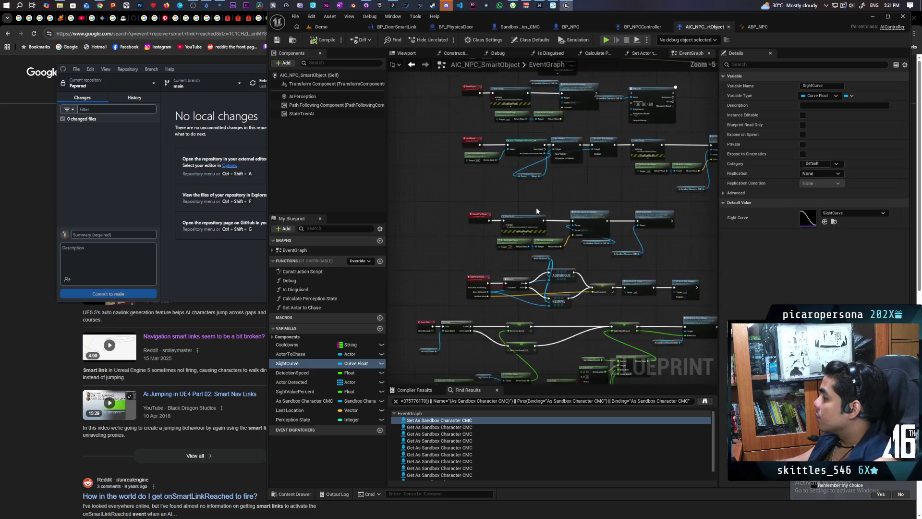
scroll(523, 277, "up", 3)
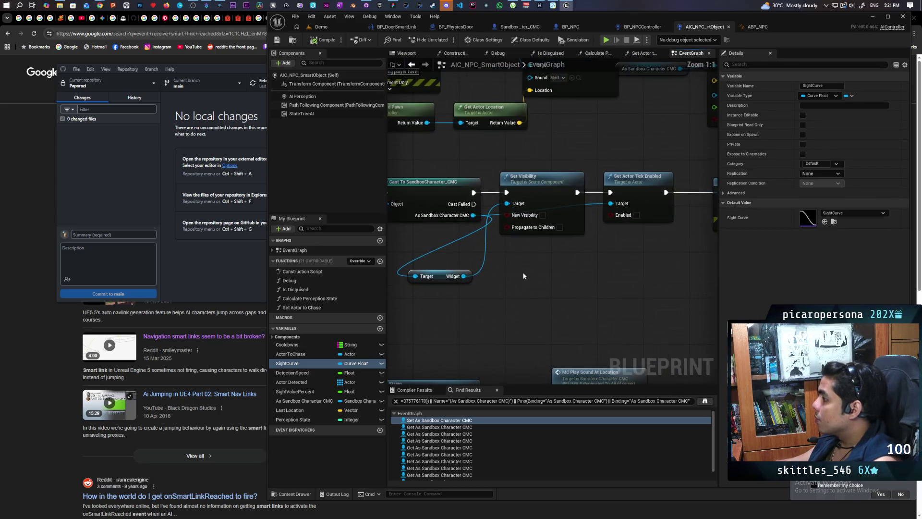
left_click_drag(520, 277, 484, 315)
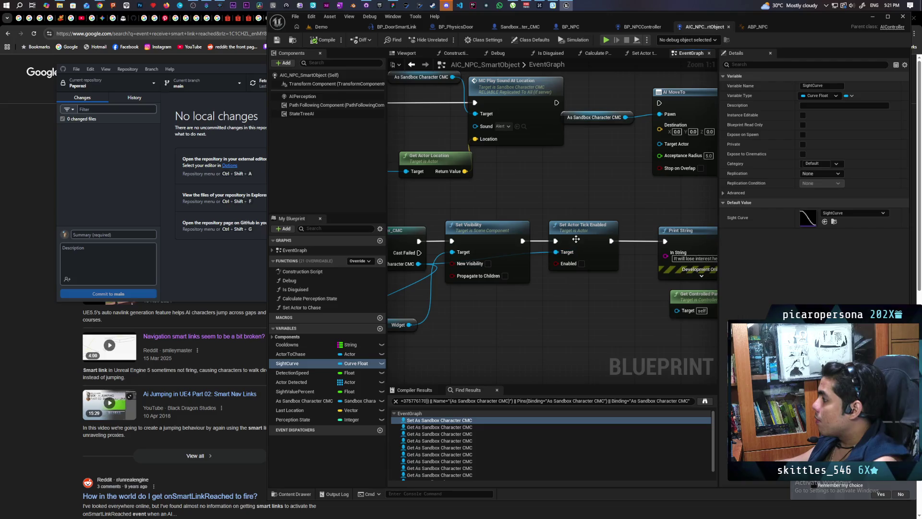
left_click(576, 239)
scroll(598, 199, "down", 3)
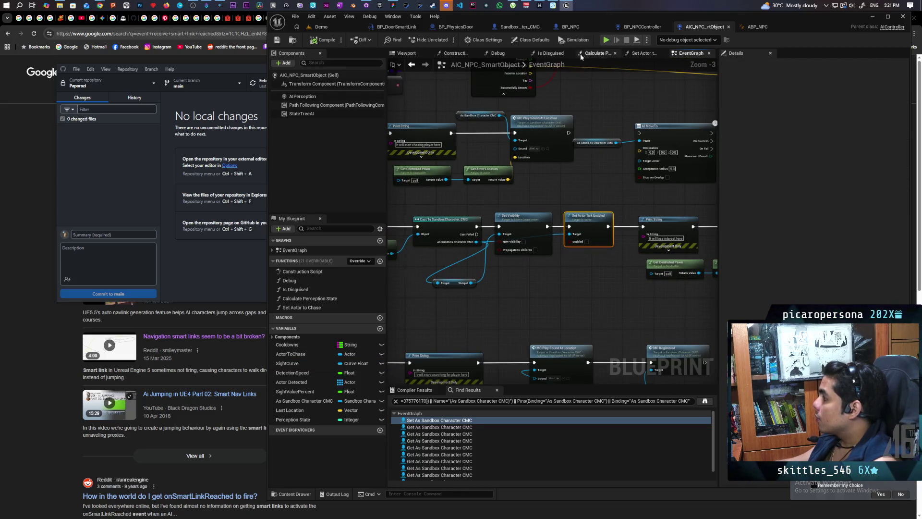
left_click(579, 30)
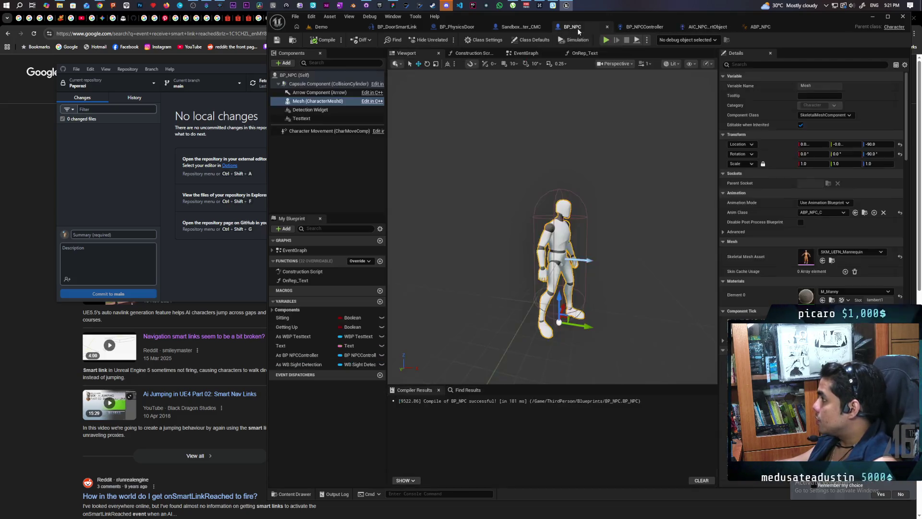
Step: Add an Event Tick node near the Detection Replication nodes in BP_NPC's event graph
left_click(527, 57)
scroll(569, 143, "down", 5)
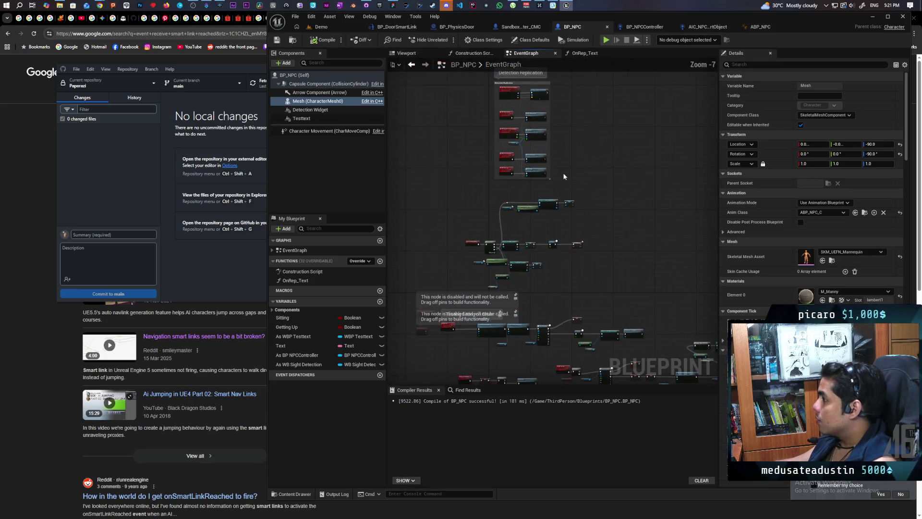
scroll(568, 143, "up", 3)
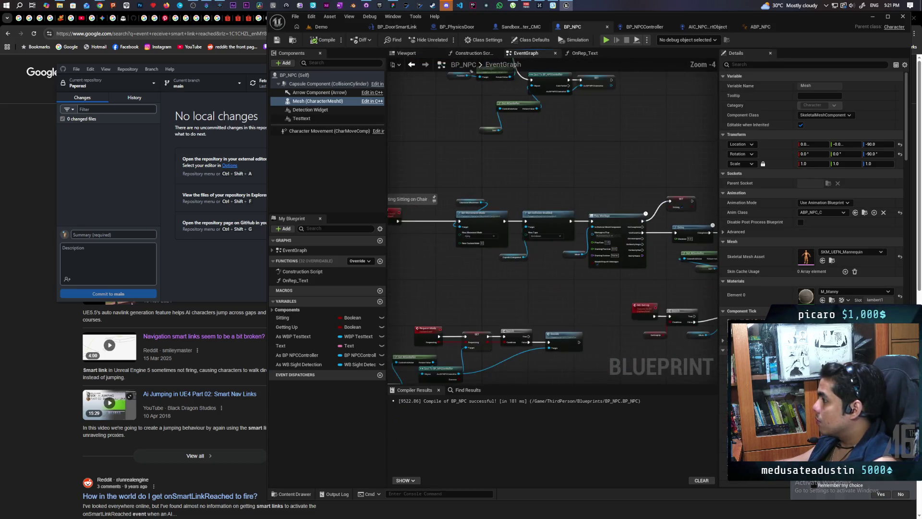
mouse_move(611, 192)
left_mouse_down()
mouse_move(557, 269)
mouse_move(500, 277)
mouse_move(500, 268)
mouse_move(463, 368)
mouse_move(418, 351)
mouse_move(418, 315)
left_mouse_up()
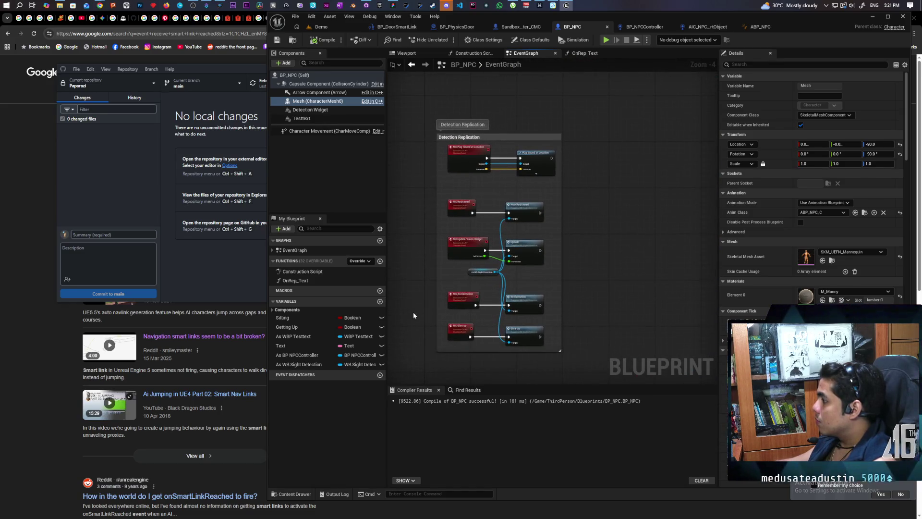
right_click(600, 226)
type("event tick")
key("Return")
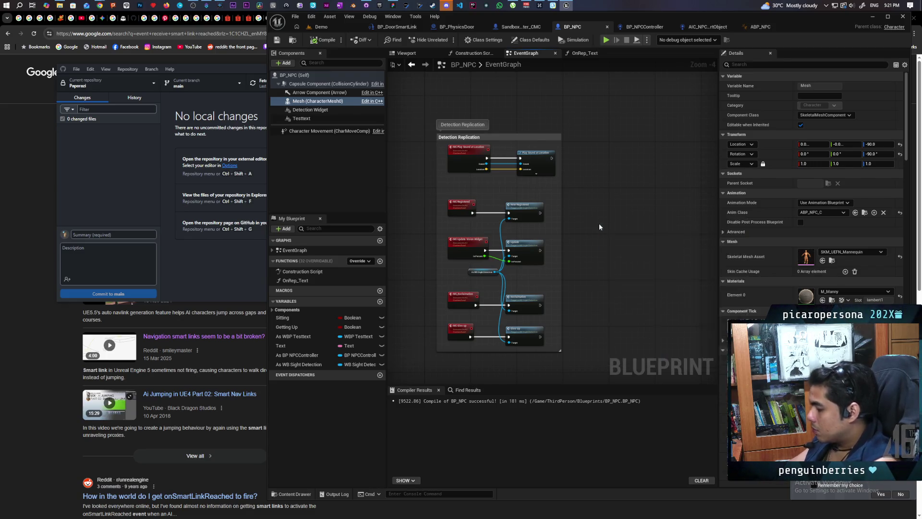
left_click_drag(576, 170, 492, 190)
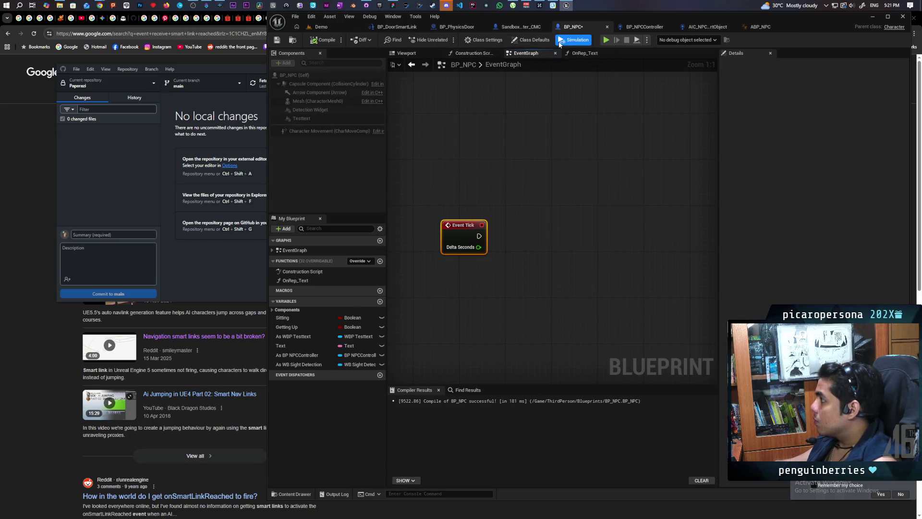
Step: Review BP_NPC's class defaults outside simulation mode and save the blueprint
left_click(531, 40)
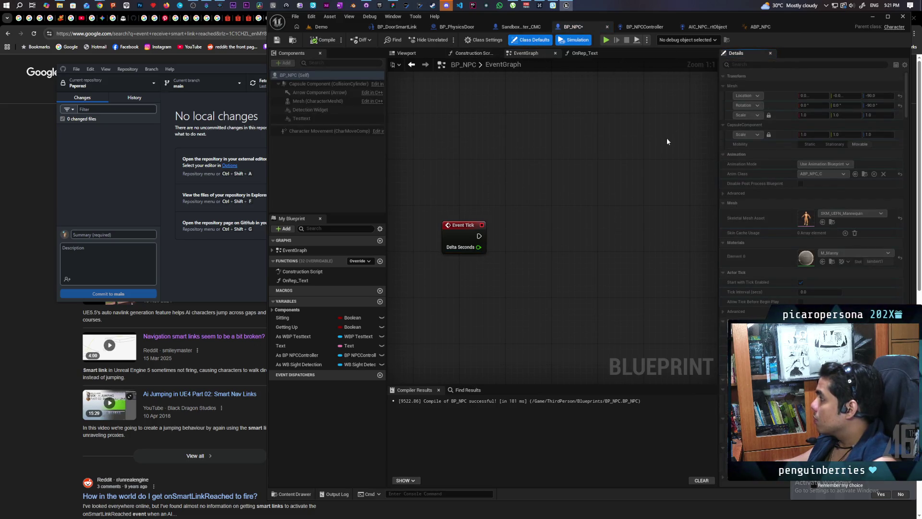
left_click(574, 40)
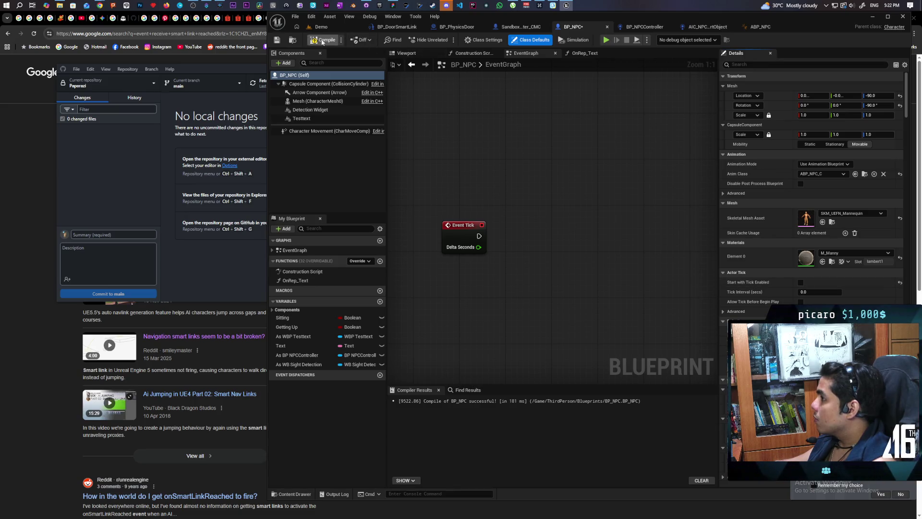
key("ctrl+s")
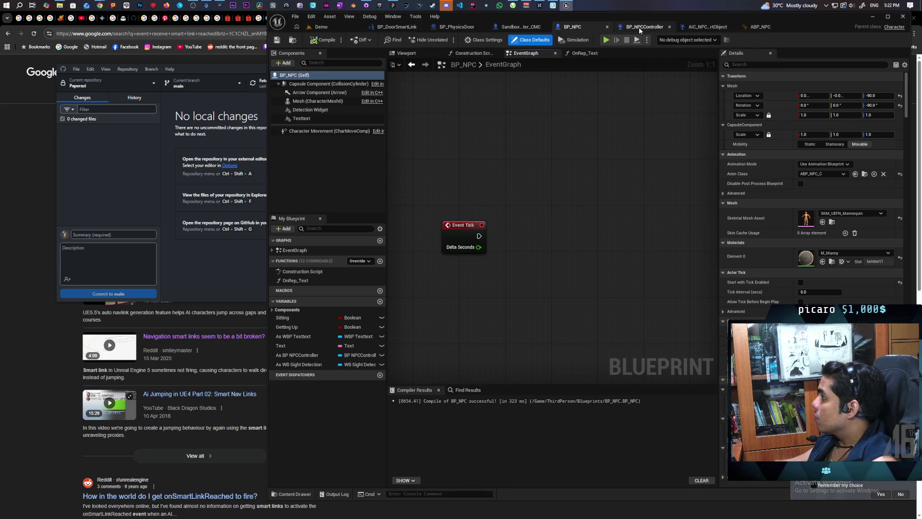
left_click(521, 27)
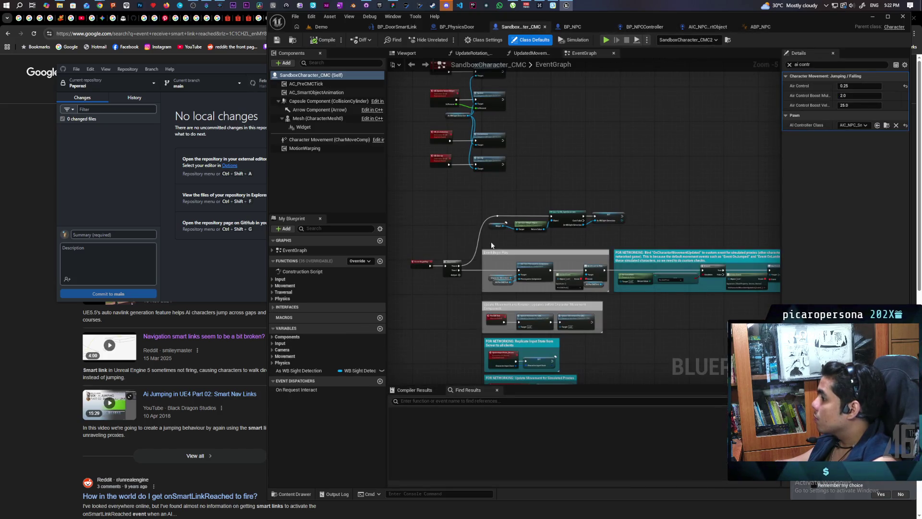
Step: Locate SandboxCharacter_CMC's Event Tick and Set World Rotation nodes, moving Event Tick left, then revisit BP_NPC
mouse_move(473, 189)
left_mouse_down()
mouse_move(474, 251)
mouse_move(514, 267)
left_mouse_up()
scroll(514, 267, "down", 5)
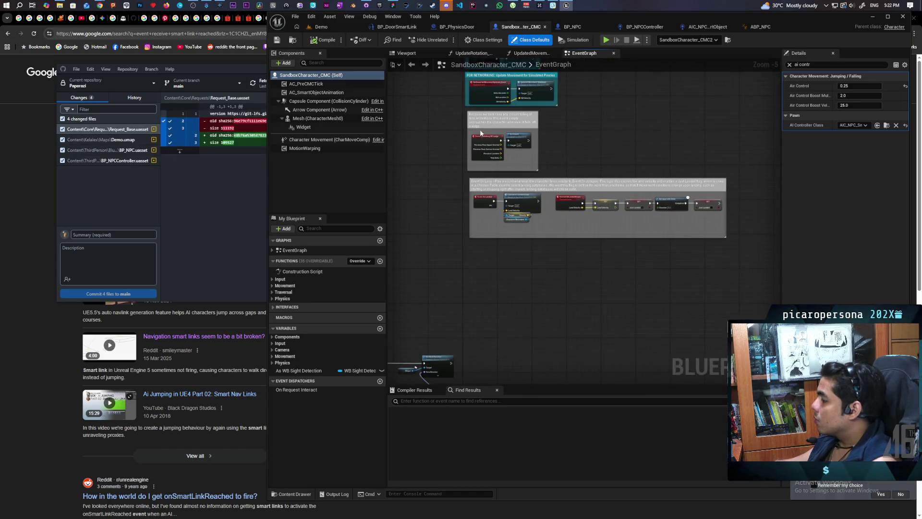
scroll(518, 217, "up", 8)
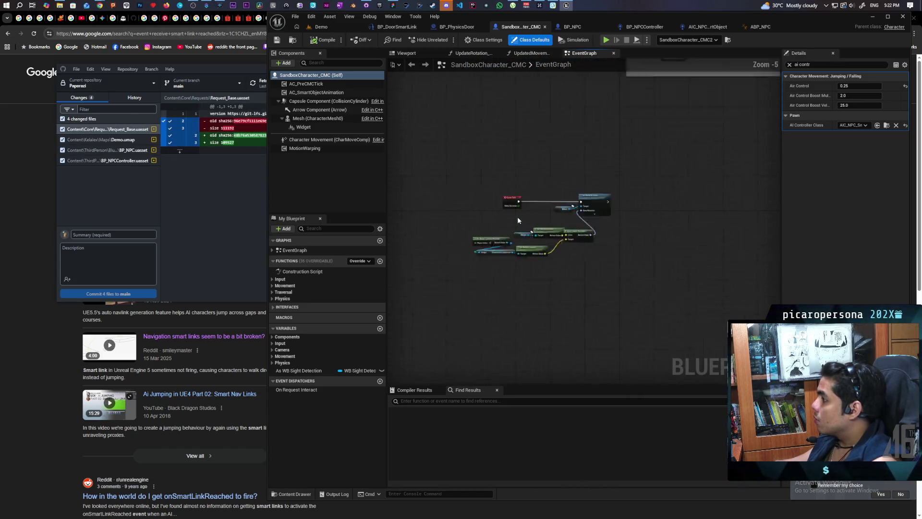
left_click_drag(515, 213, 505, 197)
mouse_move(495, 166)
left_mouse_down()
mouse_move(426, 164)
mouse_move(725, 324)
mouse_move(718, 320)
left_mouse_up()
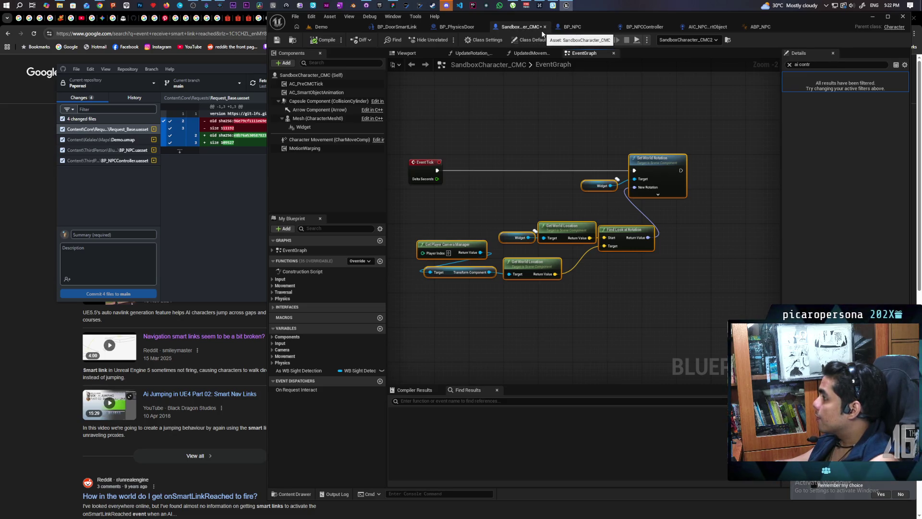
left_click(571, 28)
scroll(494, 241, "down", 3)
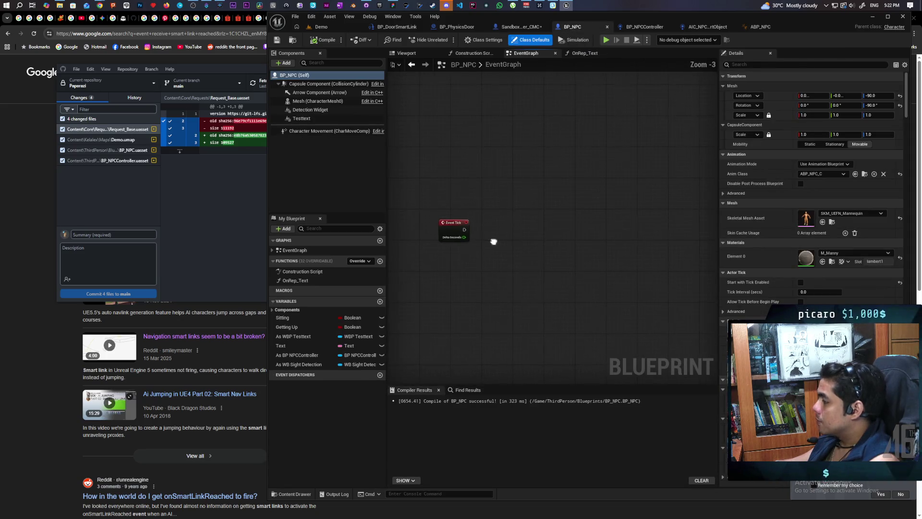
Step: Paste the rotation nodes, wire Event Tick to Set World Rotation, and target the Detection Widget
key("ctrl+v")
mouse_move(451, 227)
left_mouse_down()
mouse_move(489, 181)
mouse_move(647, 193)
left_mouse_up()
scroll(516, 195, "up", 3)
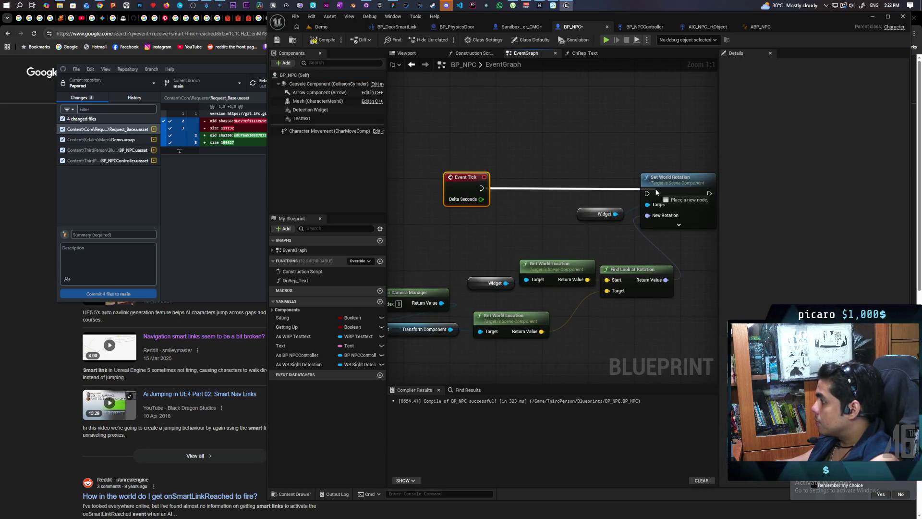
left_click_drag(471, 190, 471, 197)
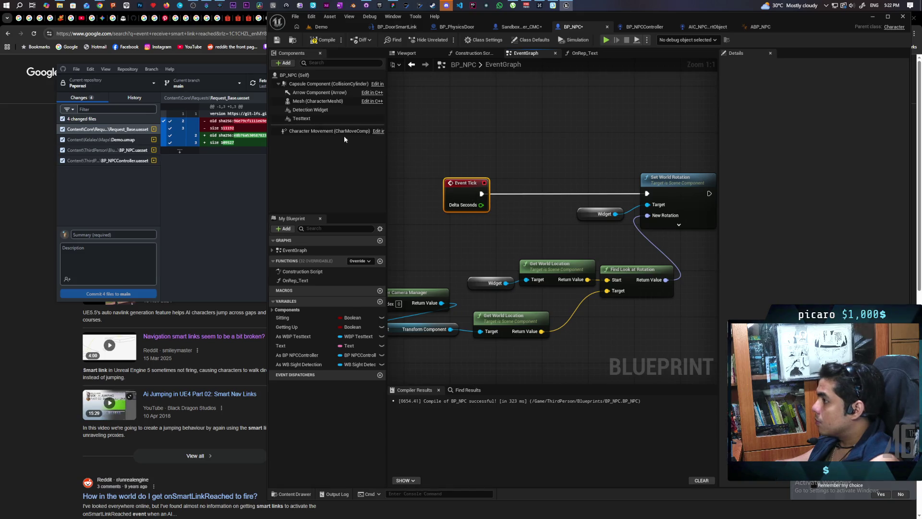
mouse_move(309, 114)
left_mouse_down()
mouse_move(479, 284)
mouse_move(487, 282)
mouse_move(370, 109)
mouse_move(551, 220)
mouse_move(582, 217)
left_mouse_up()
Step: Compile and save BP_NPC with F7 and Ctrl+S
scroll(582, 217, "down", 1)
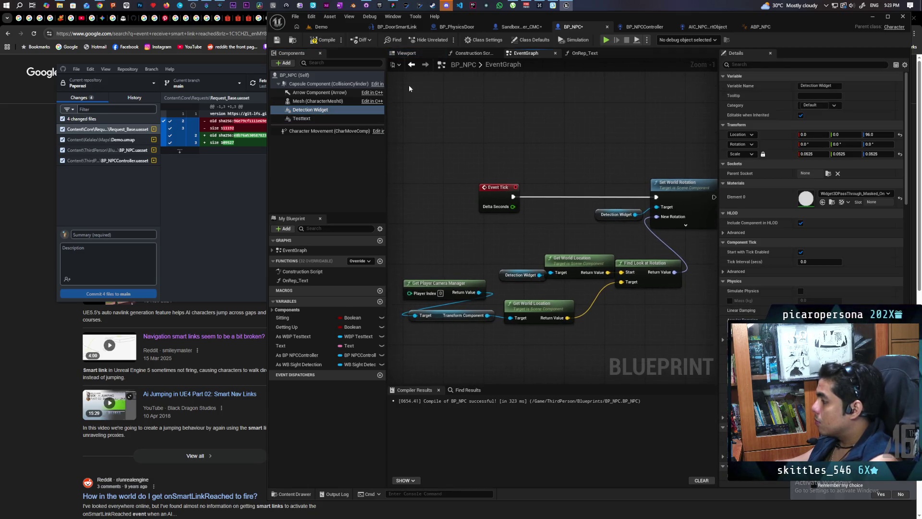
key("F7")
key("ctrl+s")
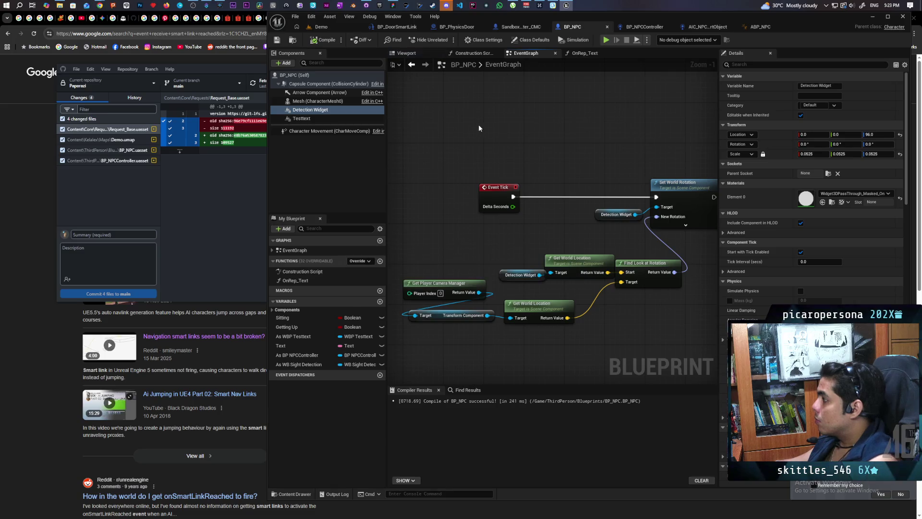
scroll(476, 128, "down", 1)
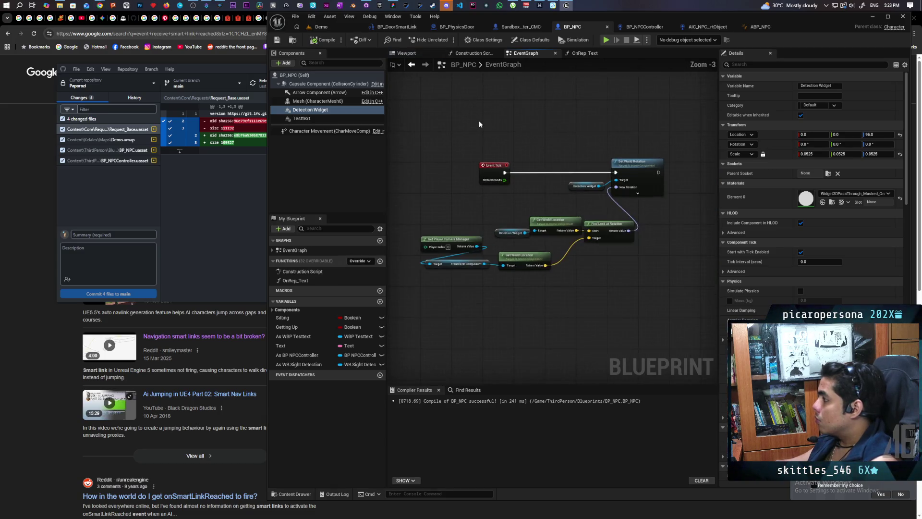
left_click(621, 27)
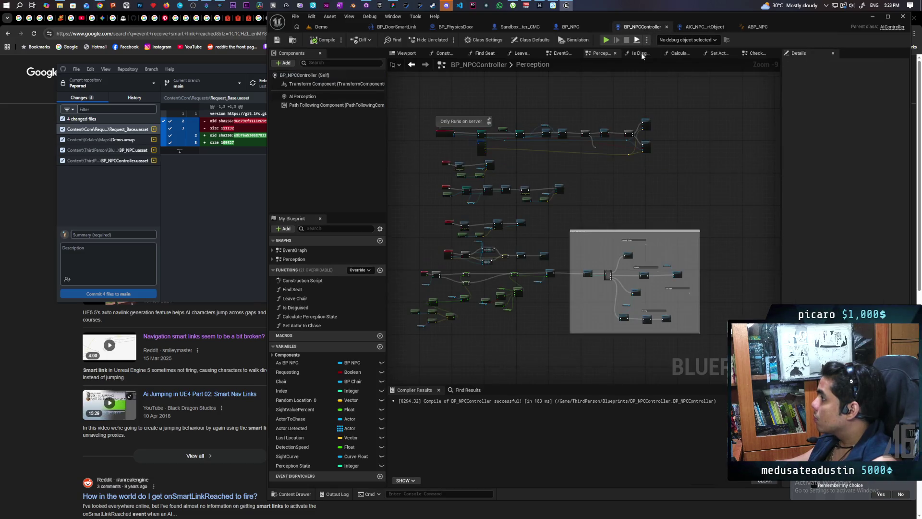
Step: View the AIPerception component's sight settings, then start a three-client Demo test play
scroll(520, 222, "up", 5)
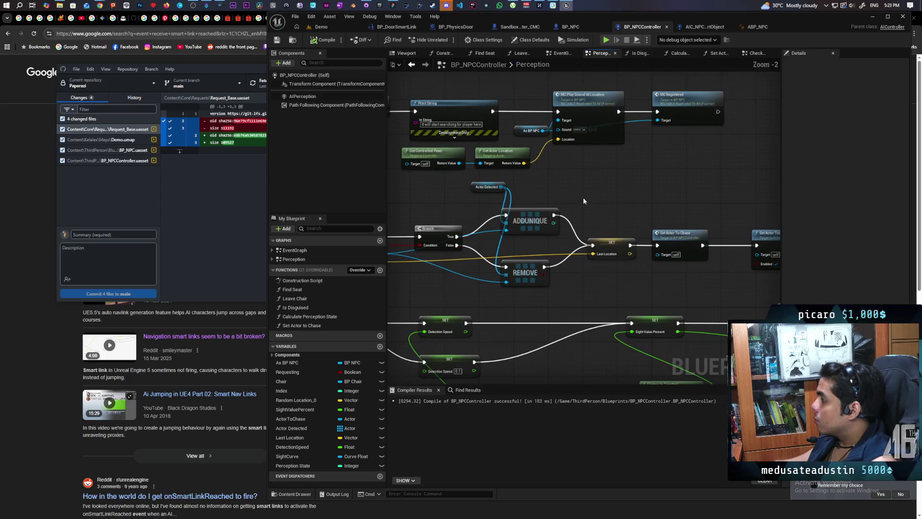
scroll(611, 200, "up", 2)
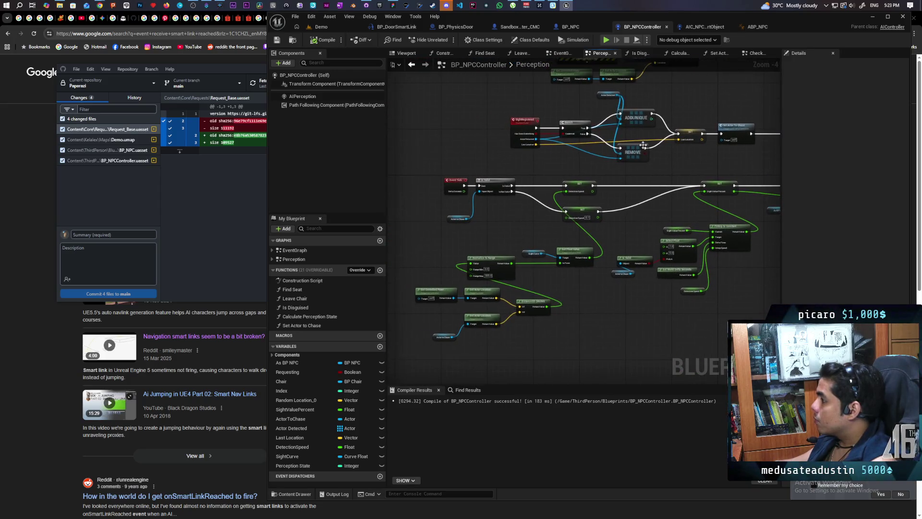
scroll(543, 190, "down", 4)
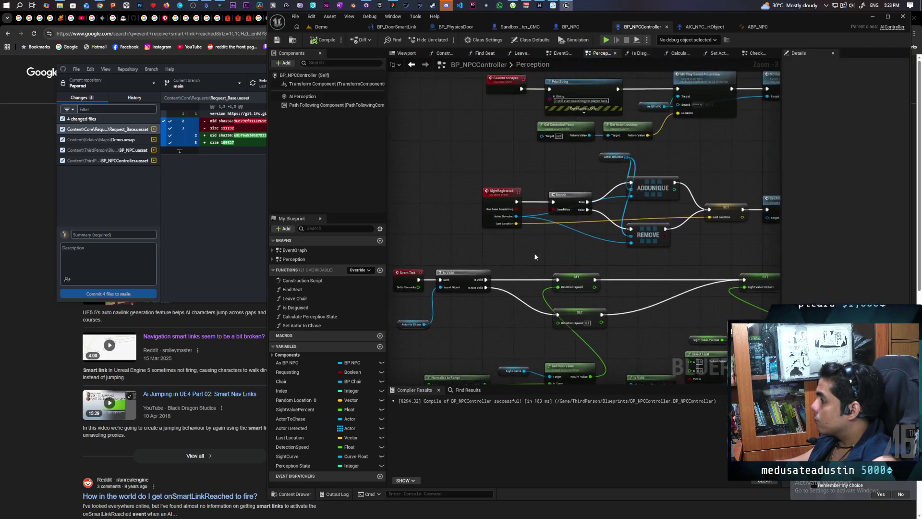
scroll(515, 194, "up", 4)
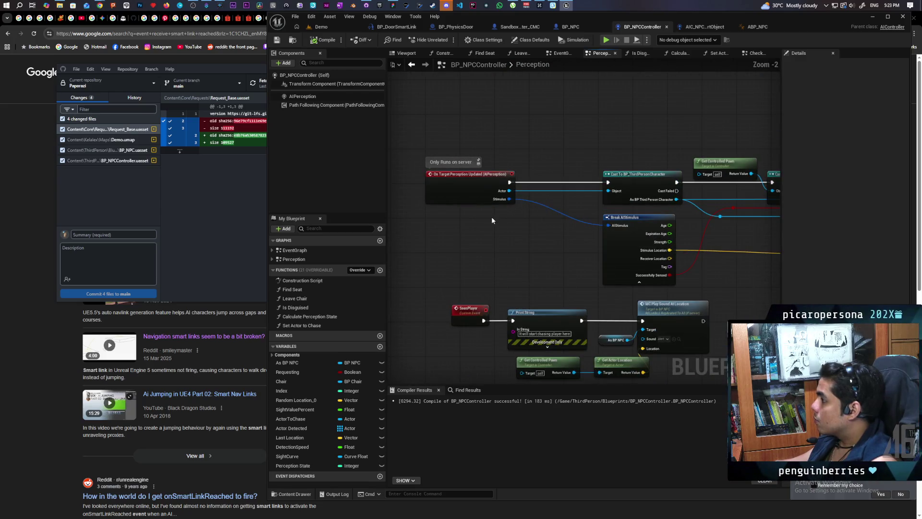
left_click(326, 97)
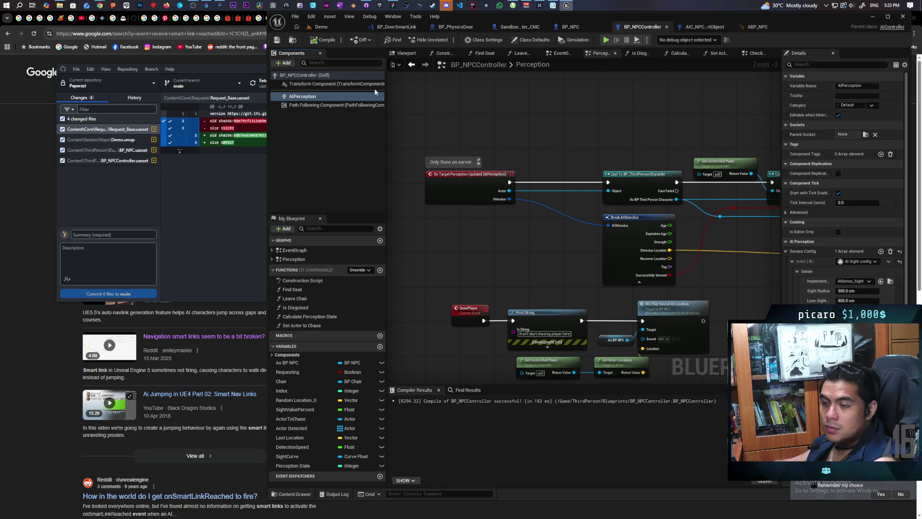
left_click(332, 27)
left_click(456, 35)
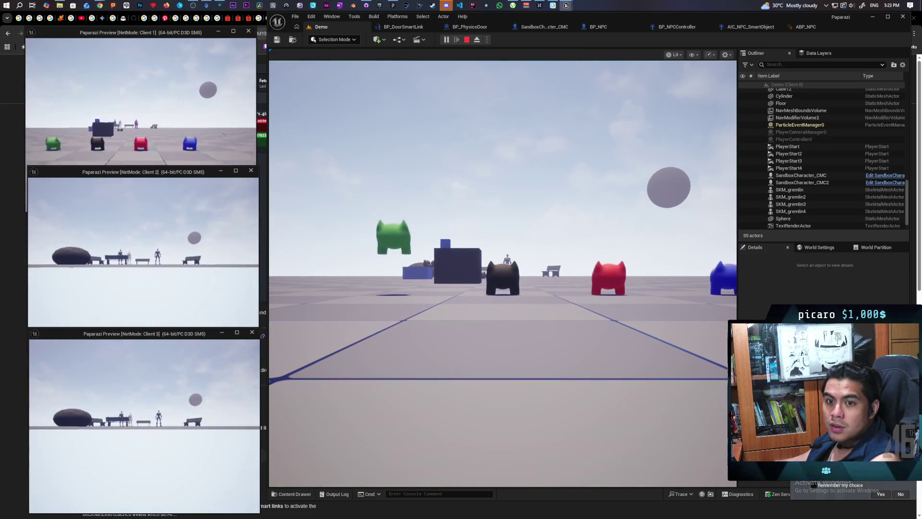
Step: Walk the cat forward past the walking NPCs and the bench onto the white platform
left_click(305, 333)
key("w")
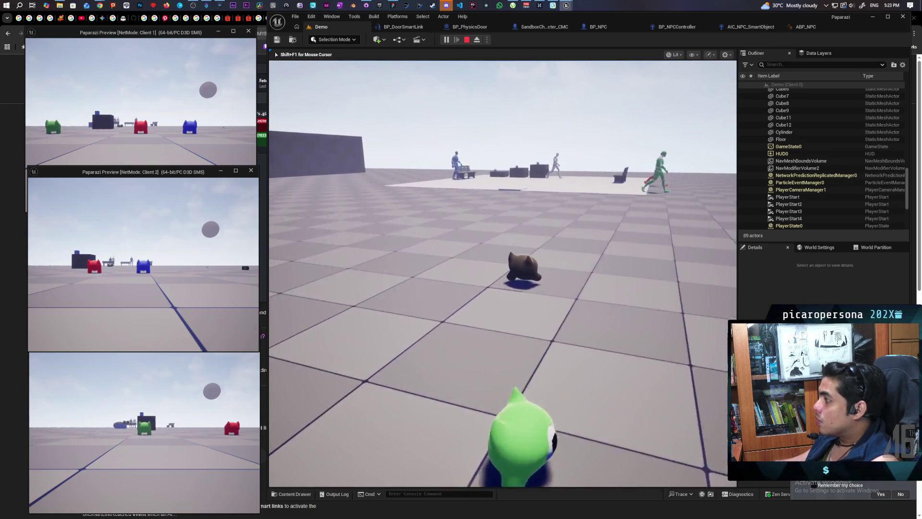
key("w")
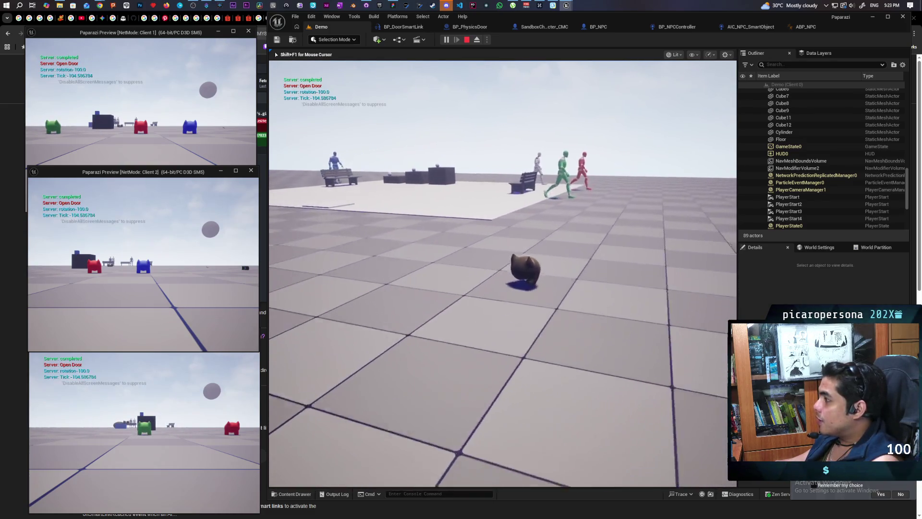
key("w")
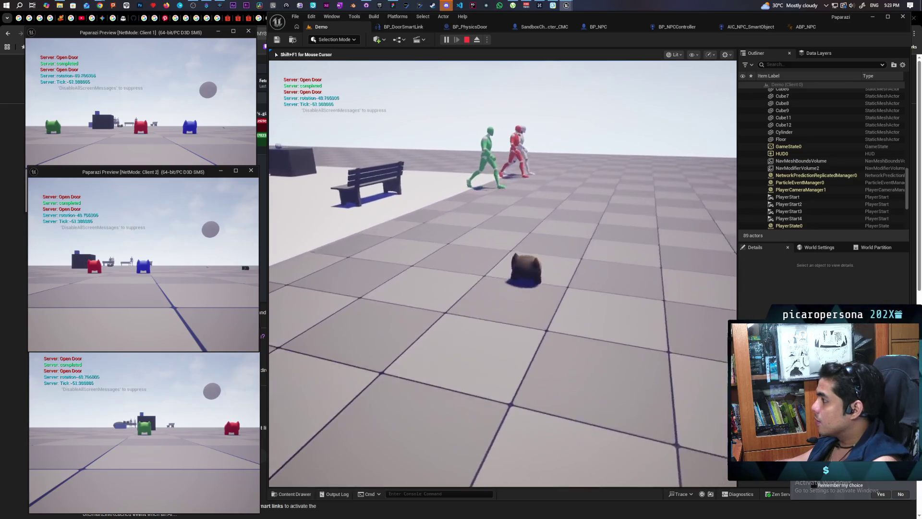
key("w")
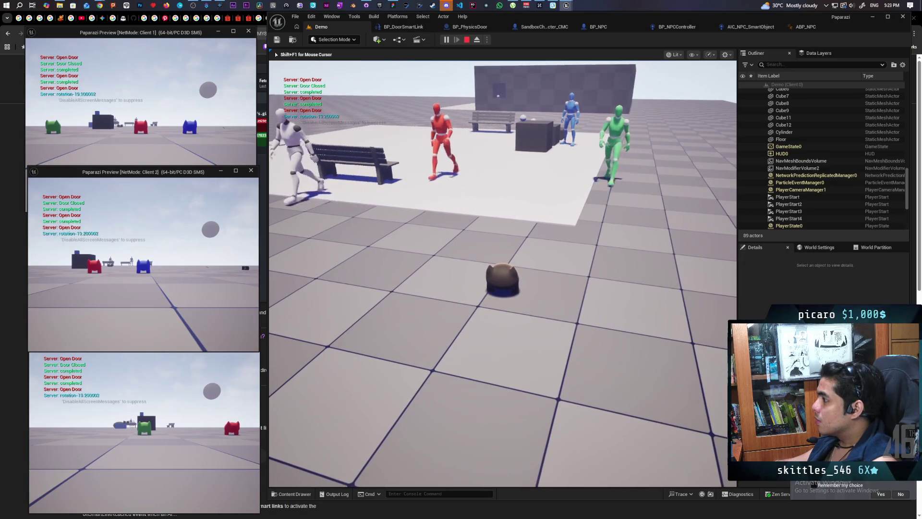
key("w")
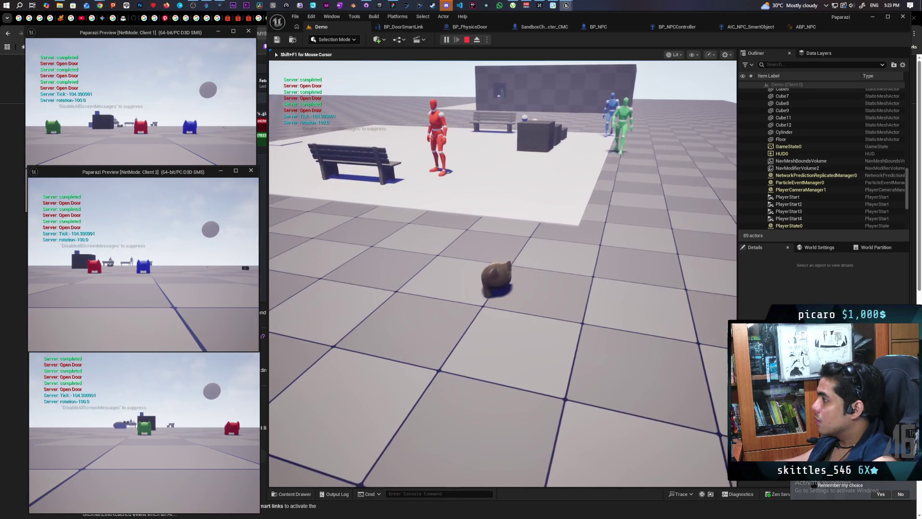
Step: Turn to view the blue and green NPCs, cross the grey tiles, stop play, then focus SandboxCharacter_CMC2
key("d")
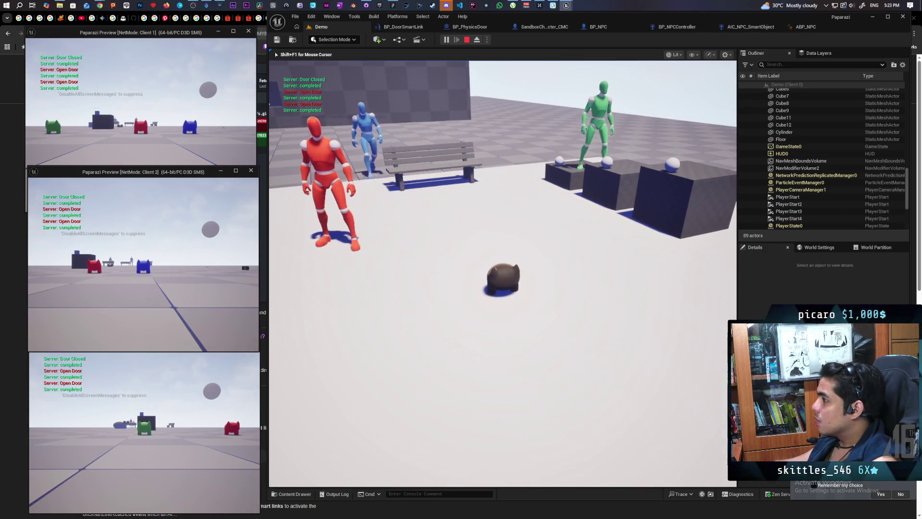
key("a")
key("w")
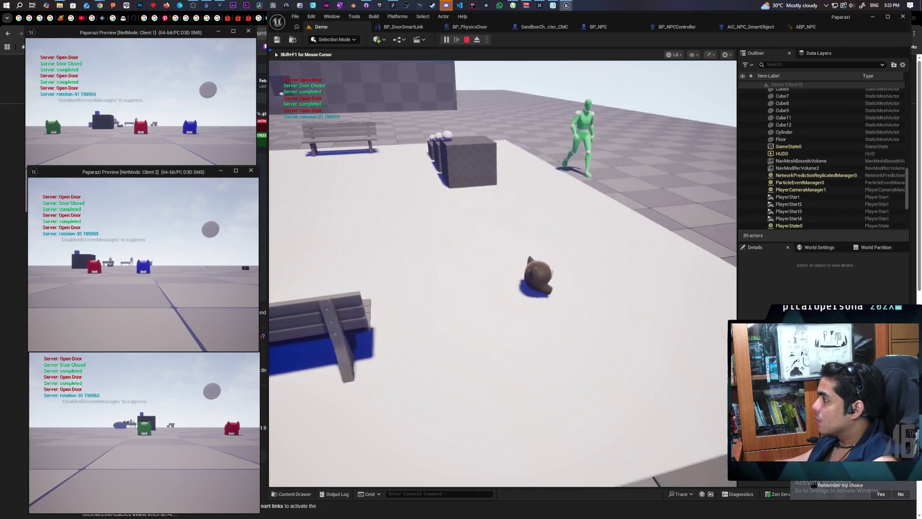
key("w")
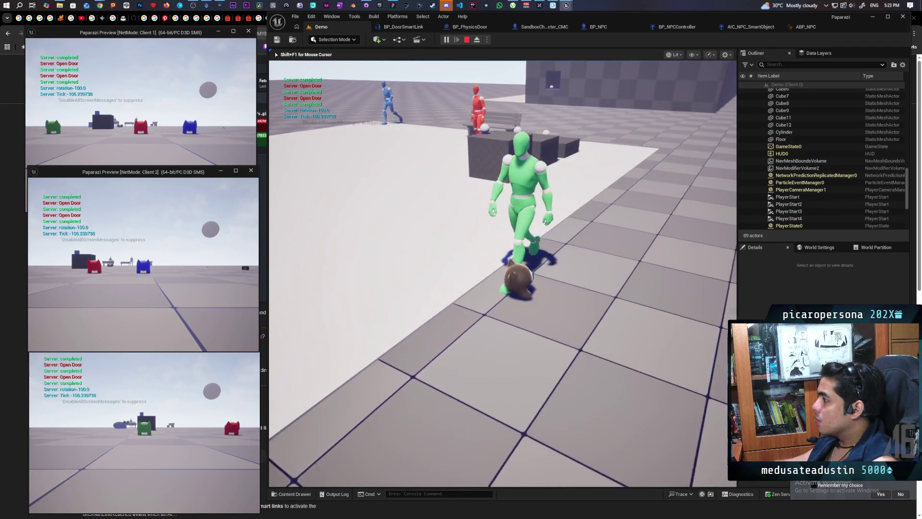
key("w")
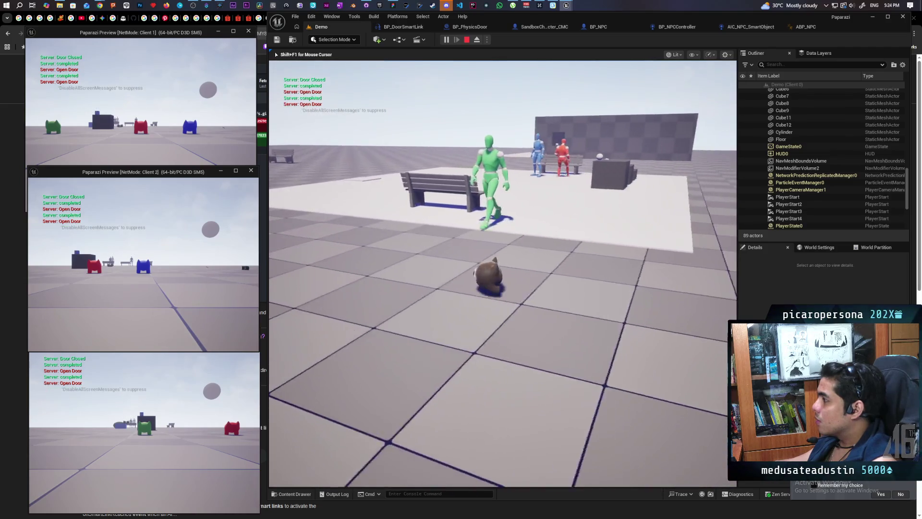
key("Escape")
double_click(870, 170)
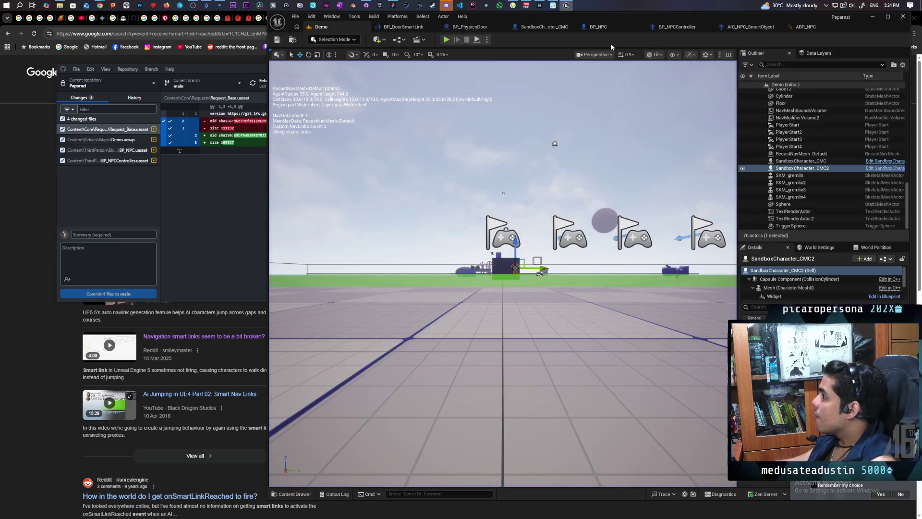
left_click(613, 29)
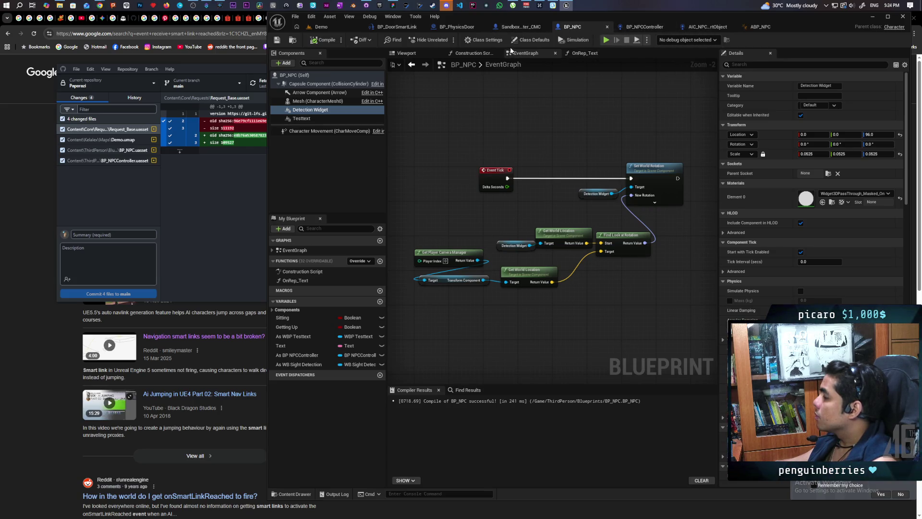
left_click(633, 28)
scroll(544, 158, "down", 8)
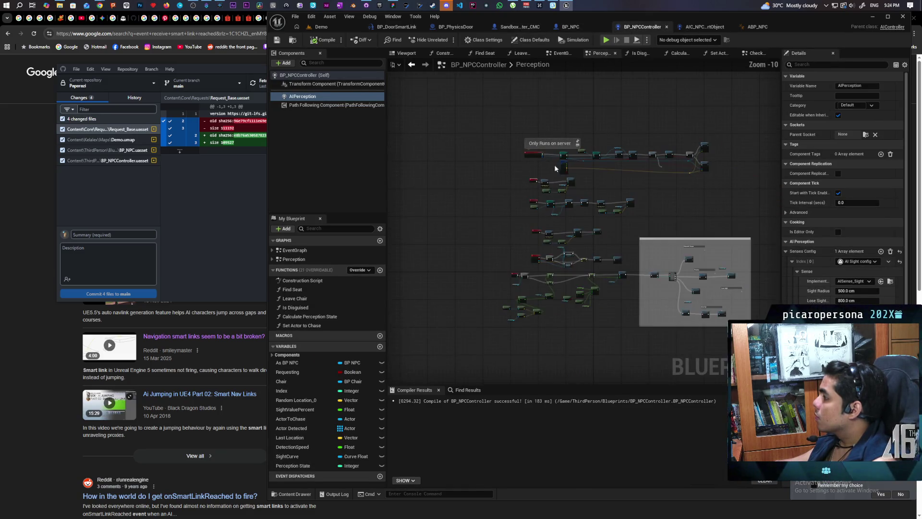
left_click_drag(575, 112, 533, 196)
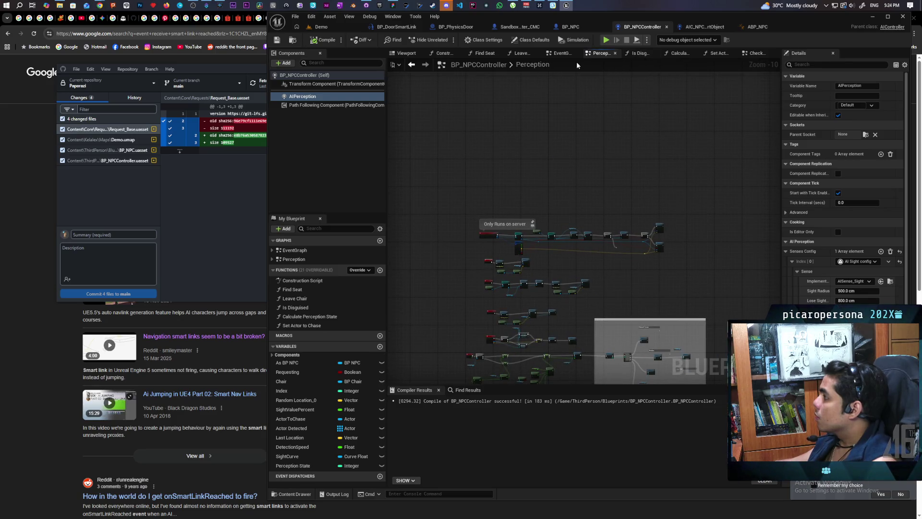
left_click(559, 53)
scroll(564, 129, "up", 6)
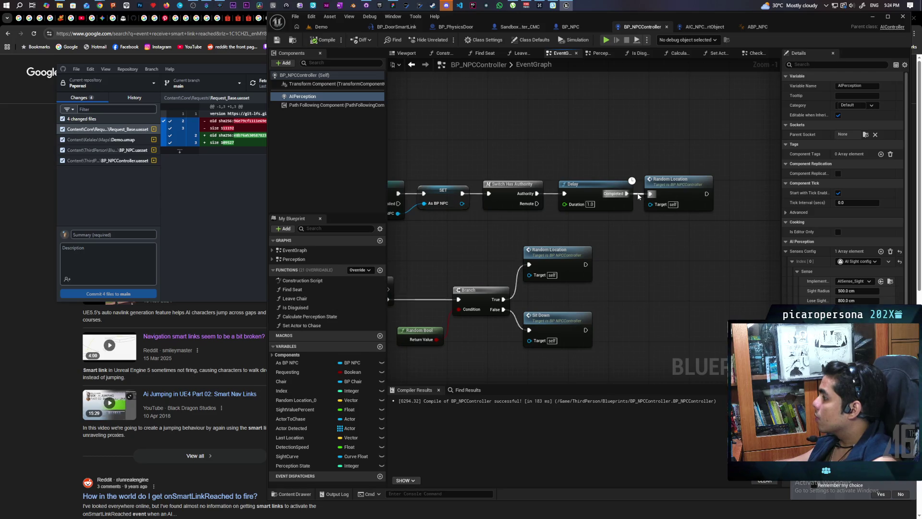
left_click(332, 27)
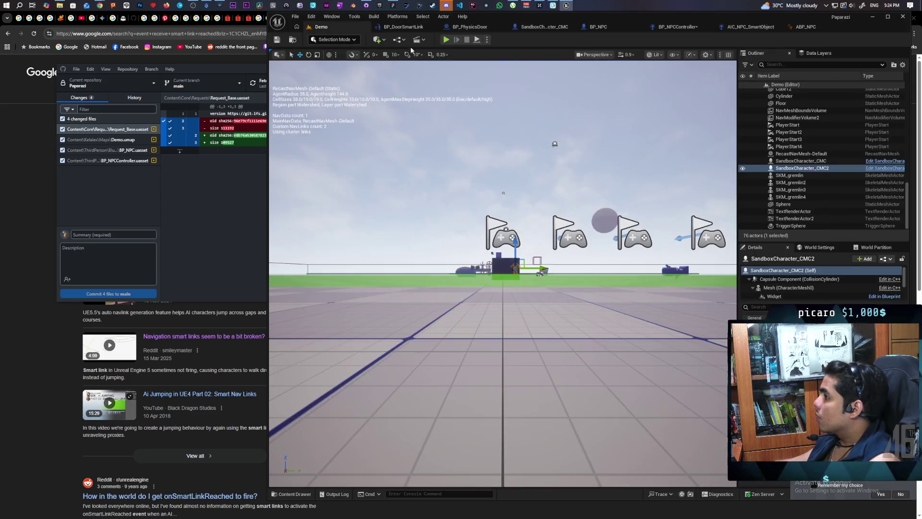
Step: Start a three-client Demo playtest as the cat and show the Gameplay Debugger on BP_NPC4
key("alt+p")
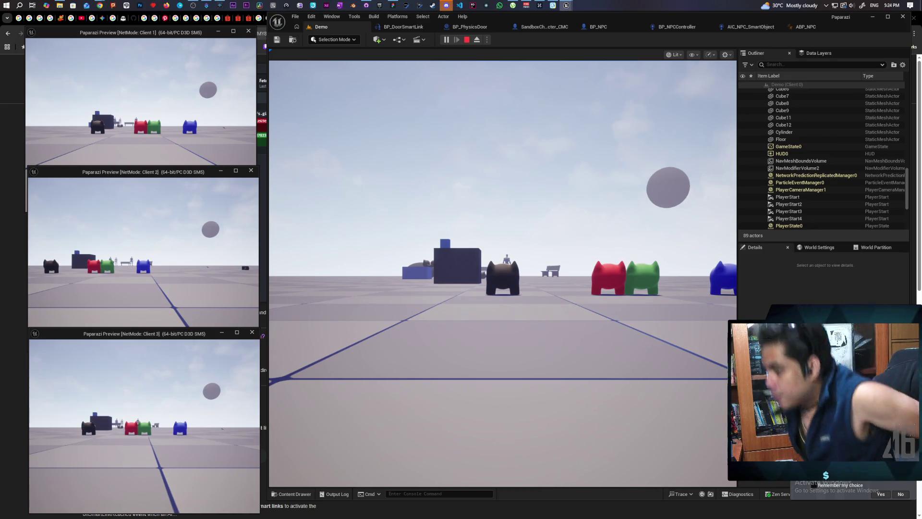
left_click(390, 344)
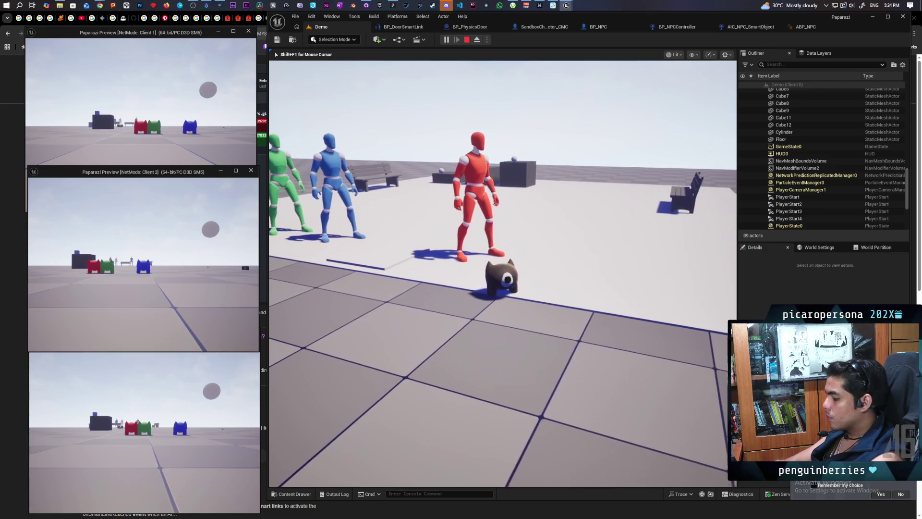
key("apostrophe")
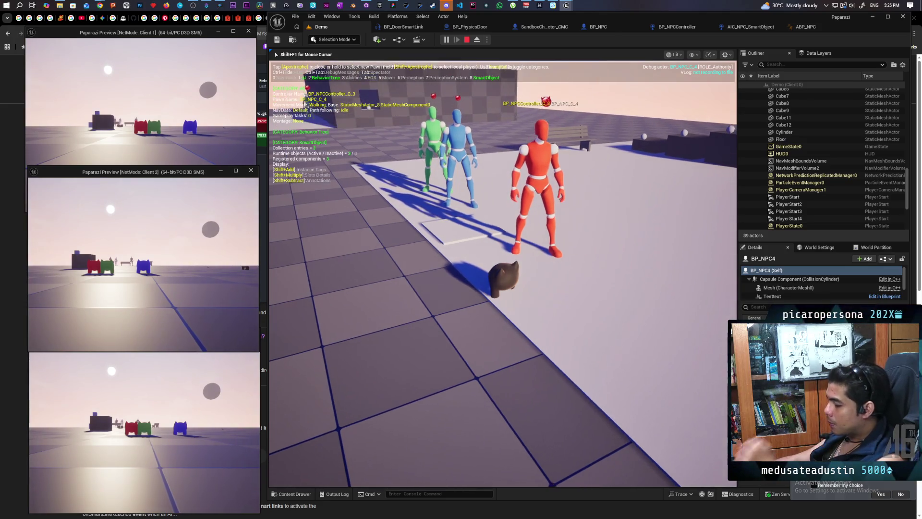
Step: Switch the Gameplay Debugger to BP_ThirdPersonCharacter0 and walk the cat toward and away from the NPCs
key("apostrophe")
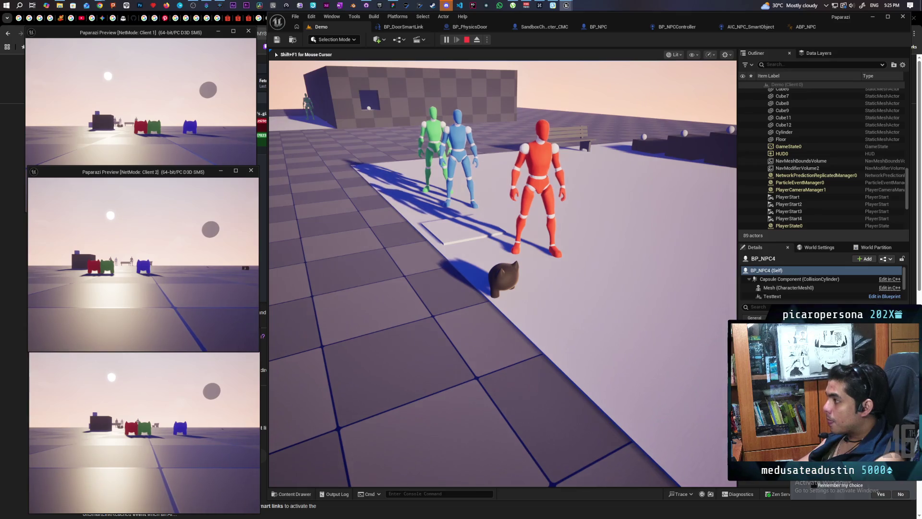
key("apostrophe")
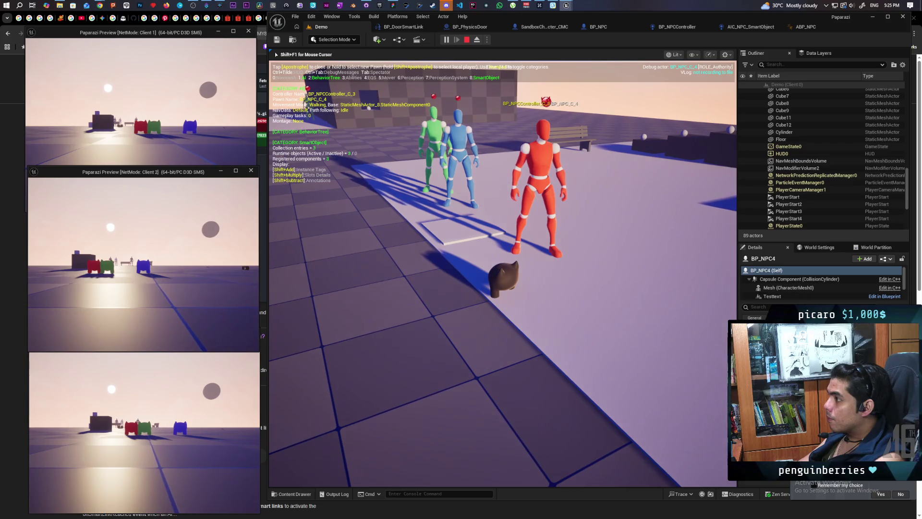
key("shift+apostrophe")
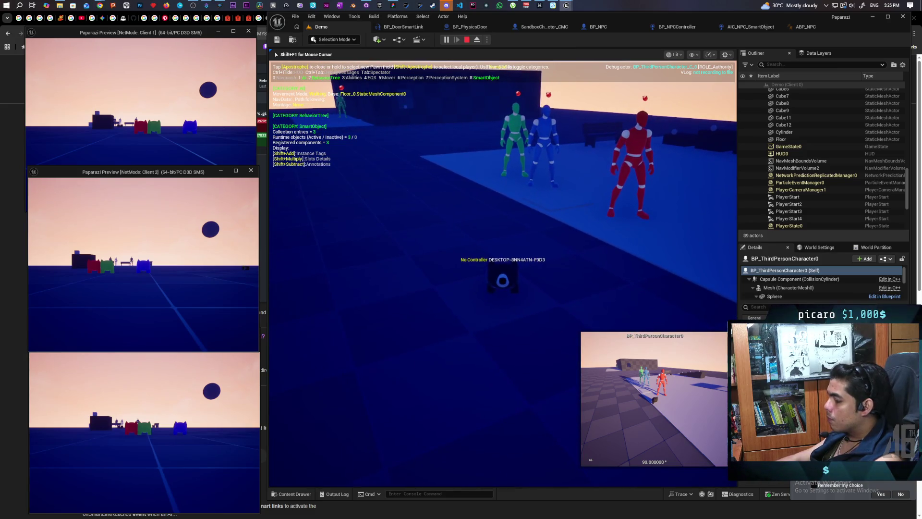
key("apostrophe")
key("apostrophe")
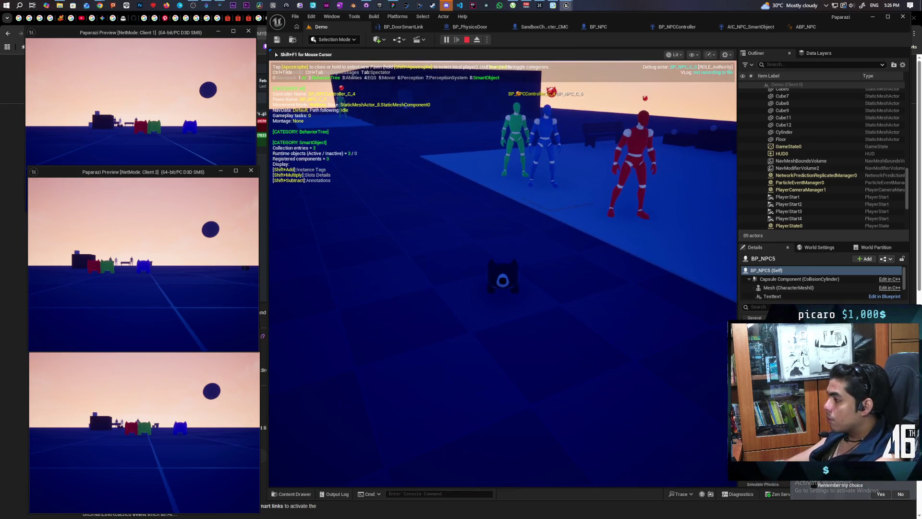
key("apostrophe")
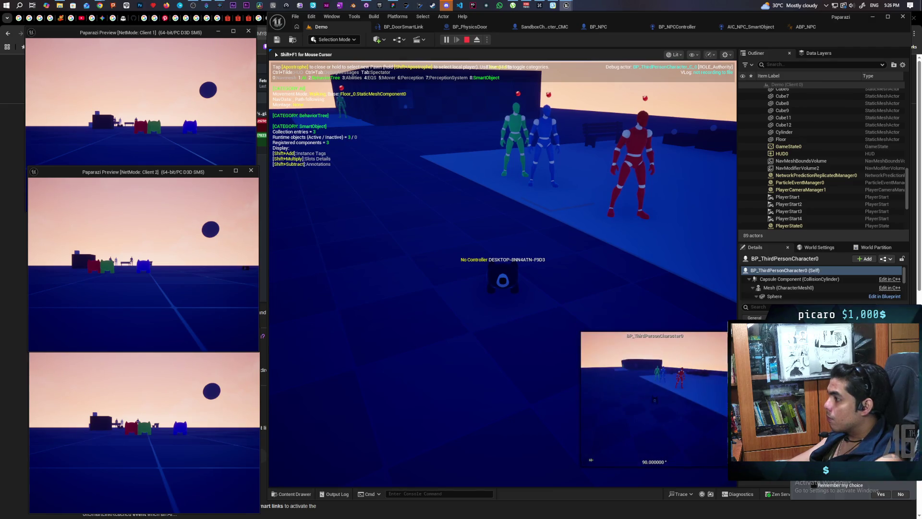
key("apostrophe")
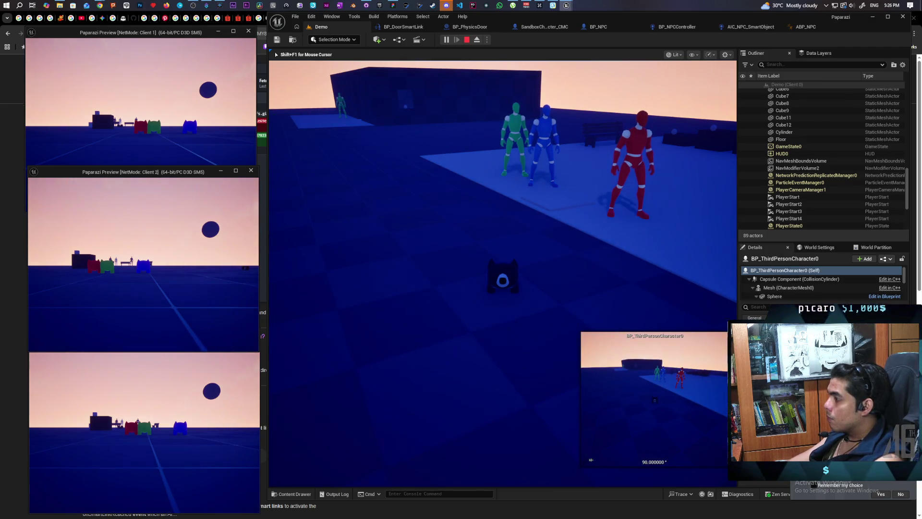
key("w")
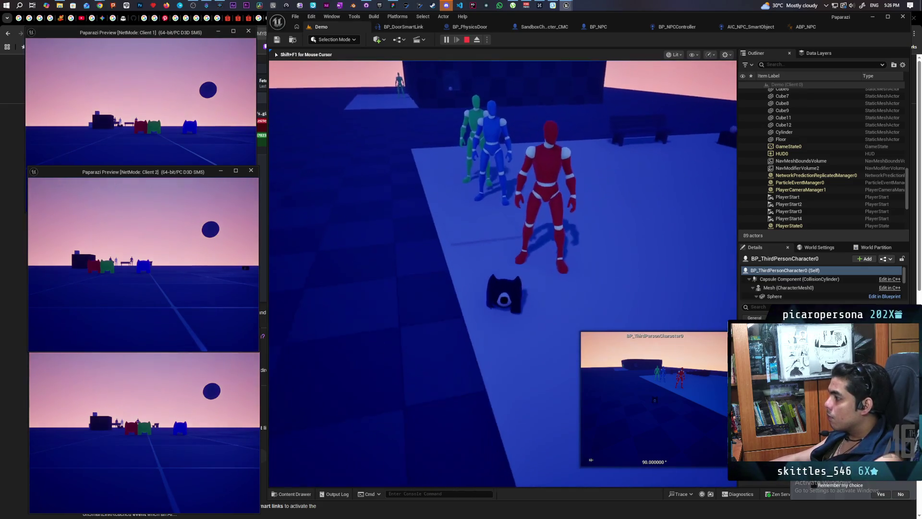
key("s")
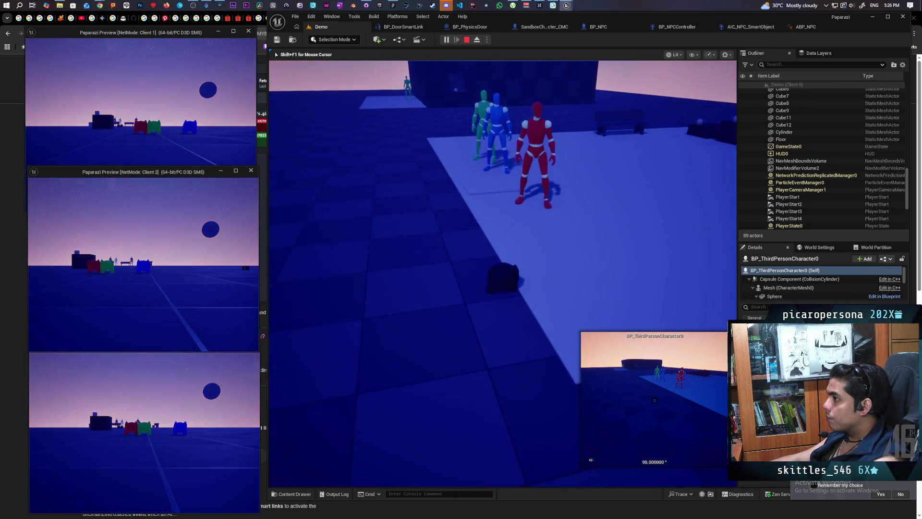
Step: Stop the playtest and bring up the BP_NPCController blueprint's event graph
key("Escape")
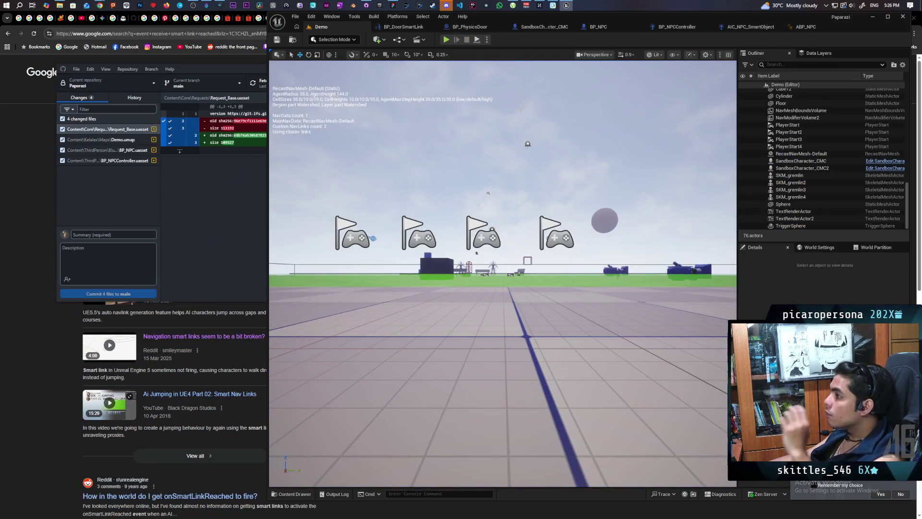
left_click(749, 28)
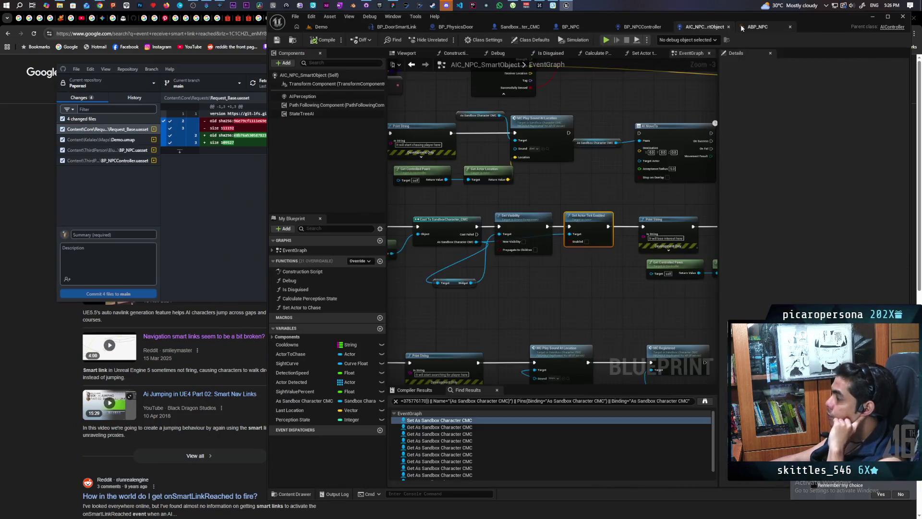
left_click(646, 27)
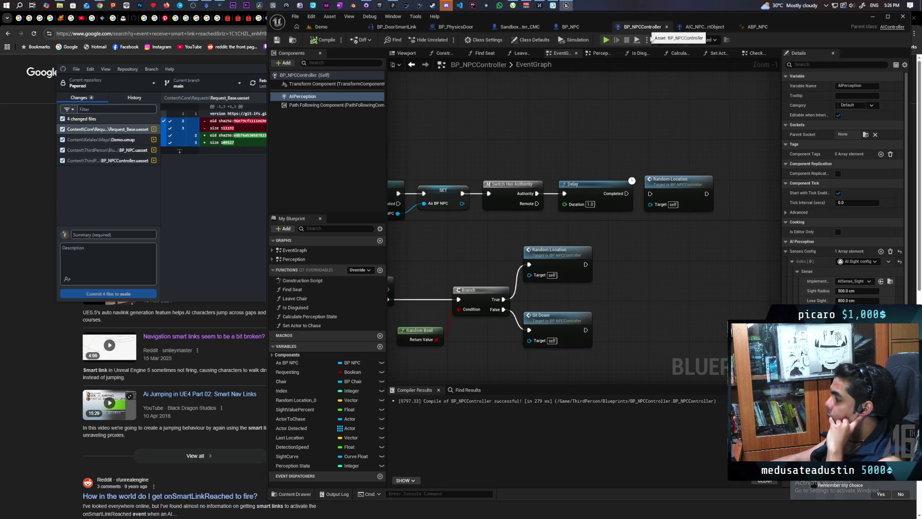
scroll(567, 146, "down", 2)
scroll(567, 143, "down", 2)
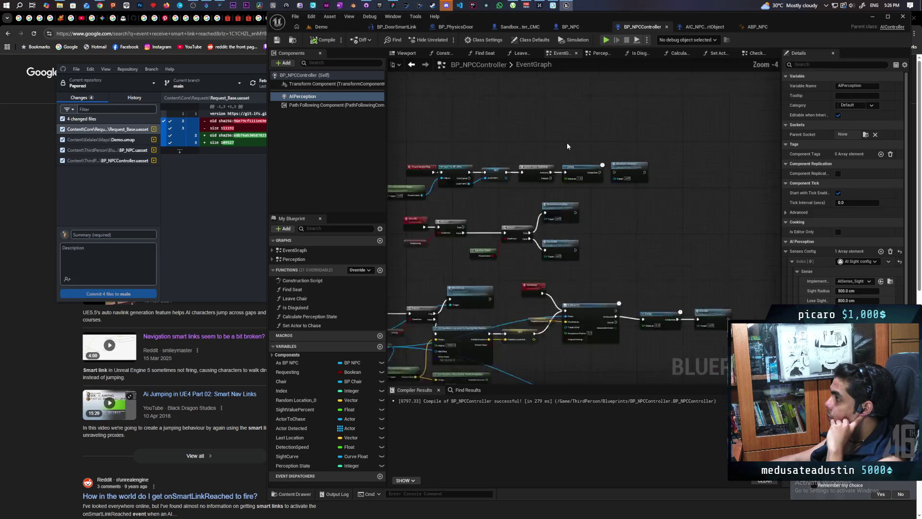
left_click_drag(627, 157, 632, 157)
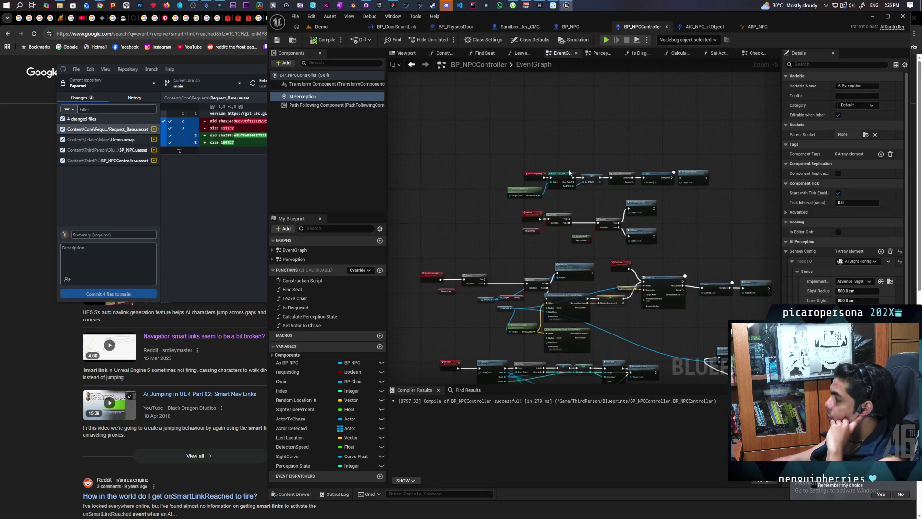
scroll(591, 234, "up", 1)
scroll(592, 234, "up", 4)
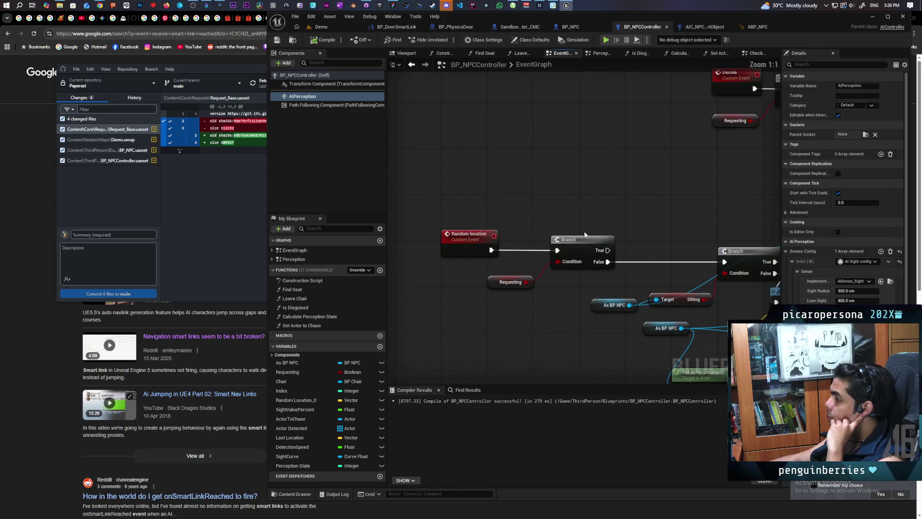
scroll(583, 227, "down", 5)
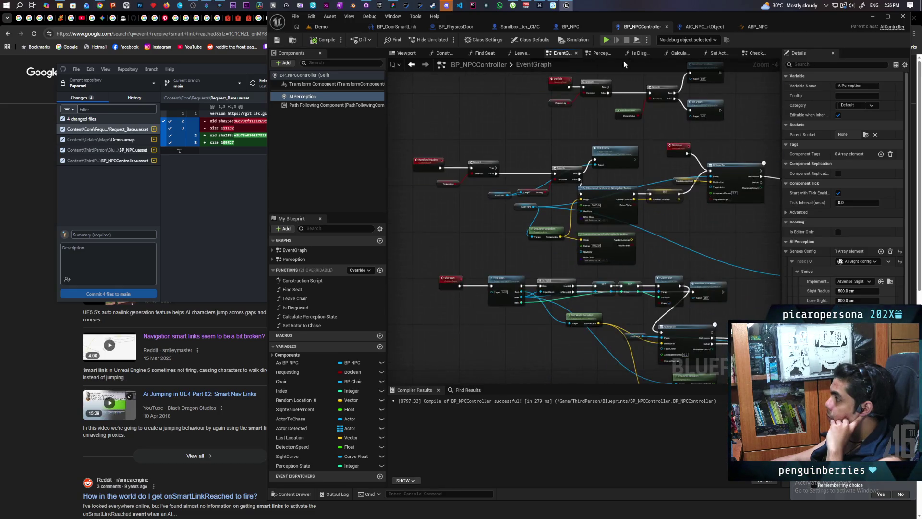
Step: In the Perception graph, add a Print String of 'perception' after On Target Perception Updated
left_click(600, 53)
scroll(493, 232, "up", 5)
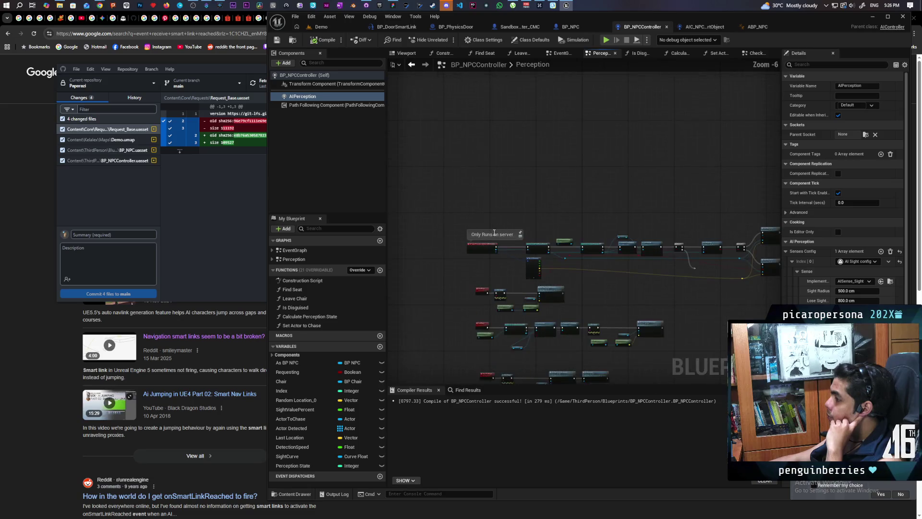
mouse_move(503, 234)
left_mouse_down()
mouse_move(613, 199)
mouse_move(541, 206)
left_mouse_up()
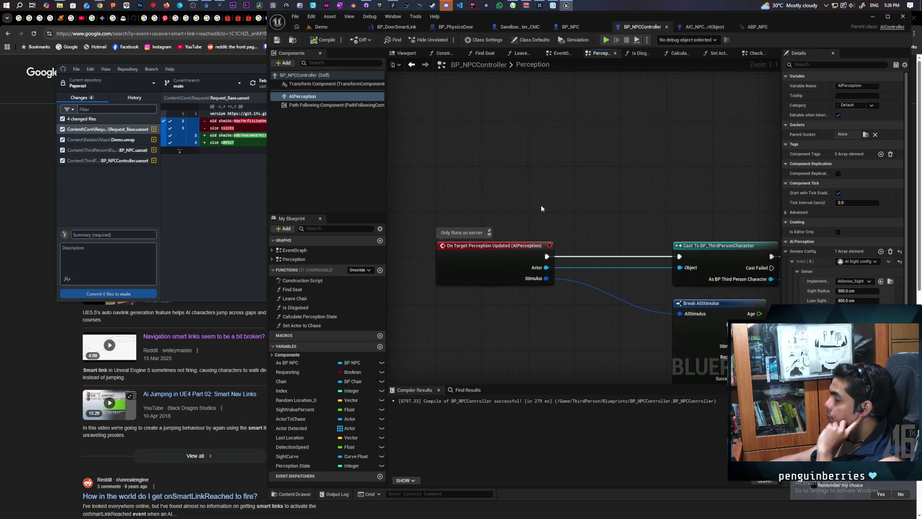
key("ctrl+v")
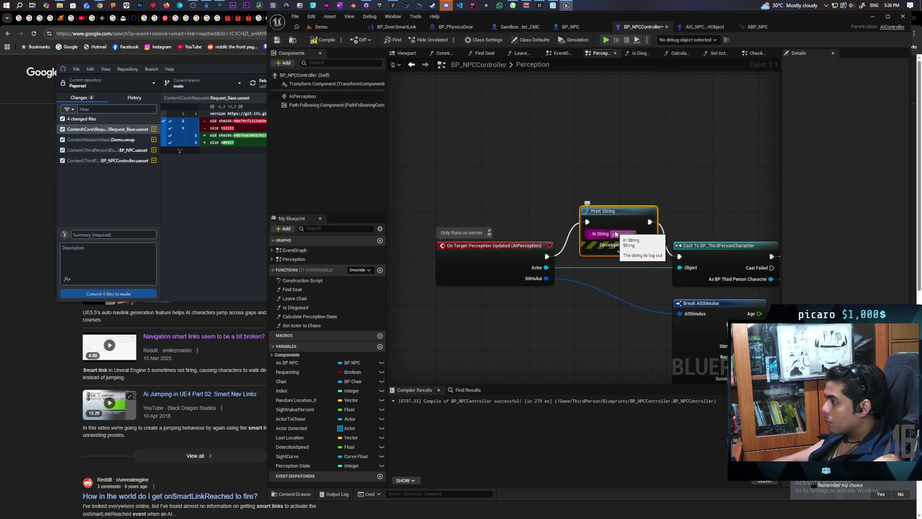
left_click(696, 157)
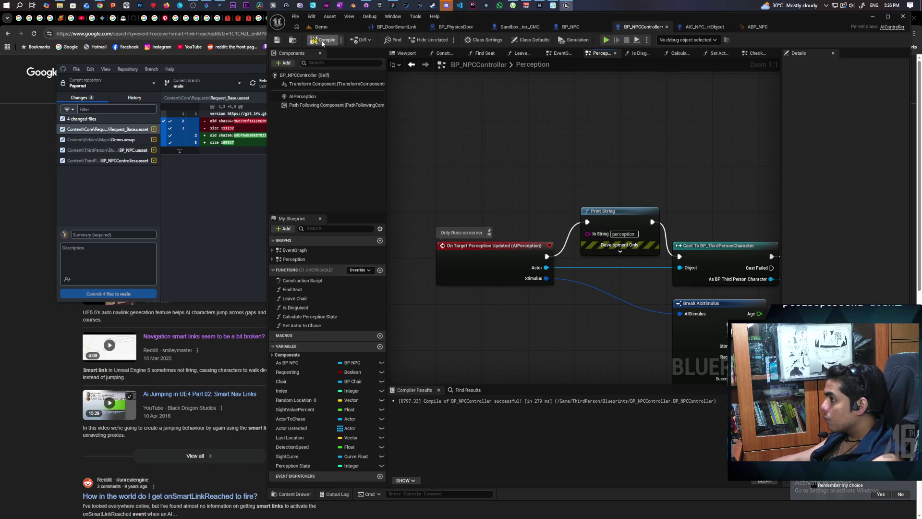
left_click(321, 27)
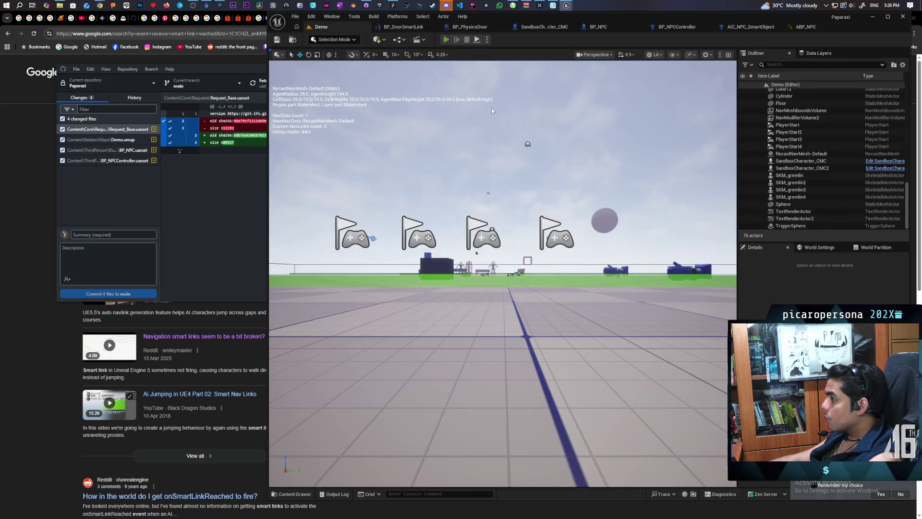
key("alt+p")
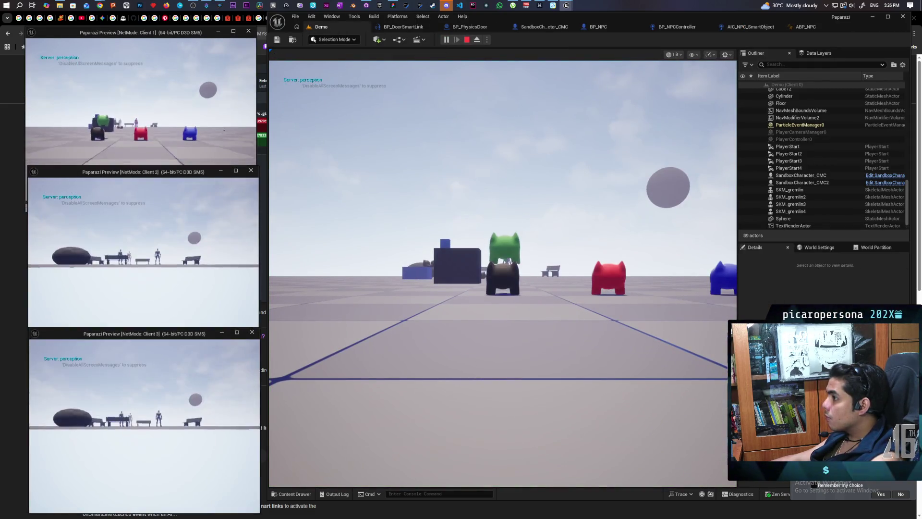
key("alt+Tab")
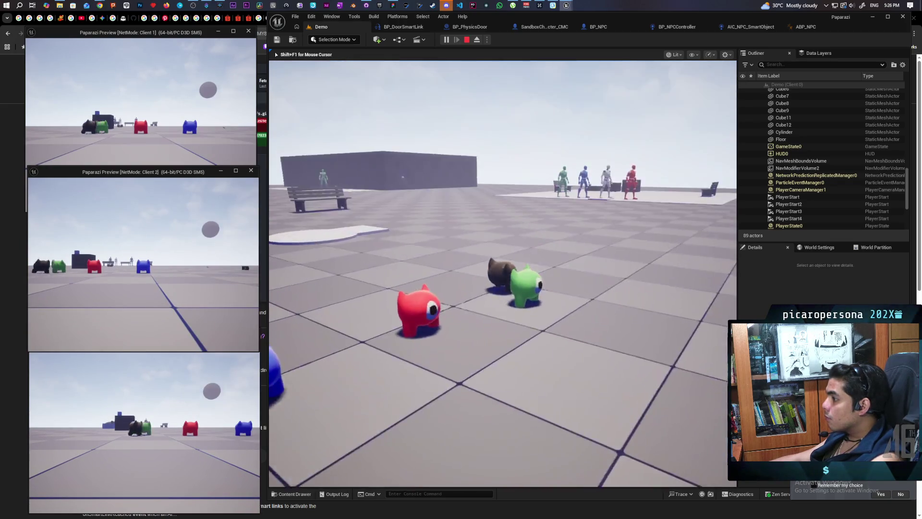
key("w")
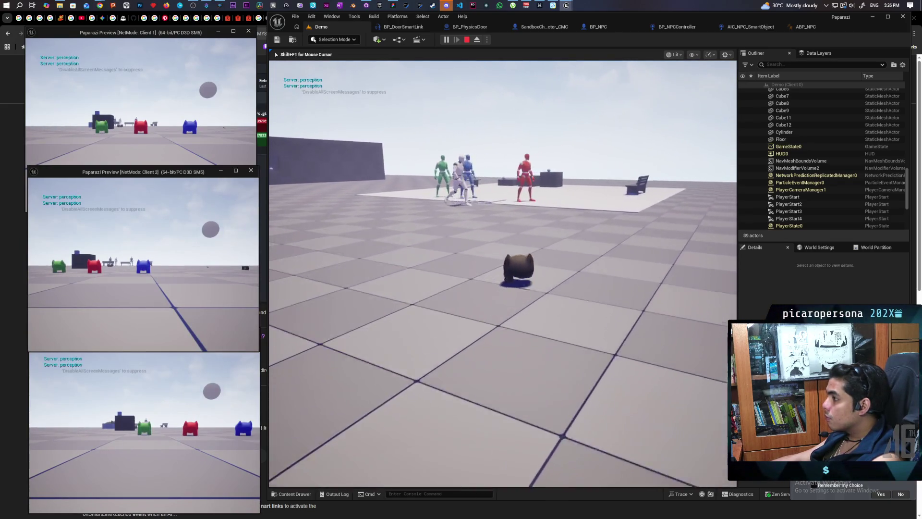
key("w")
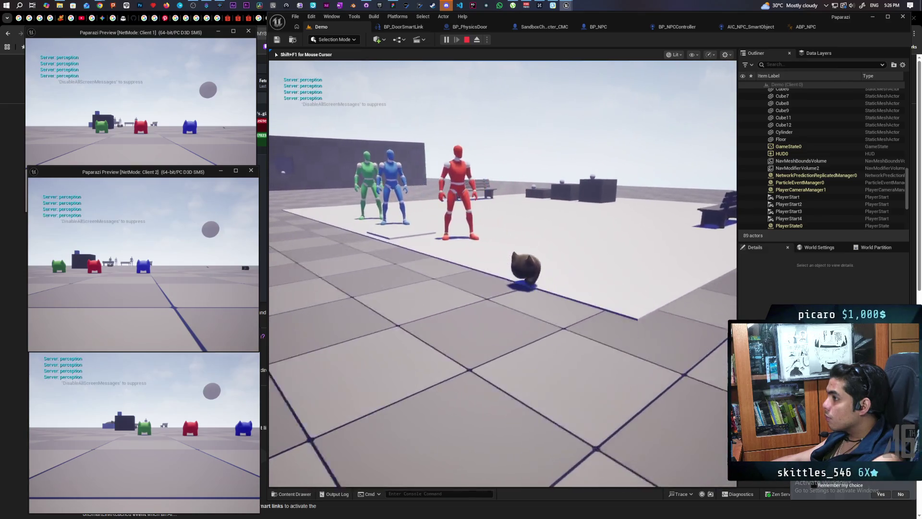
key("w")
key("shift+F1")
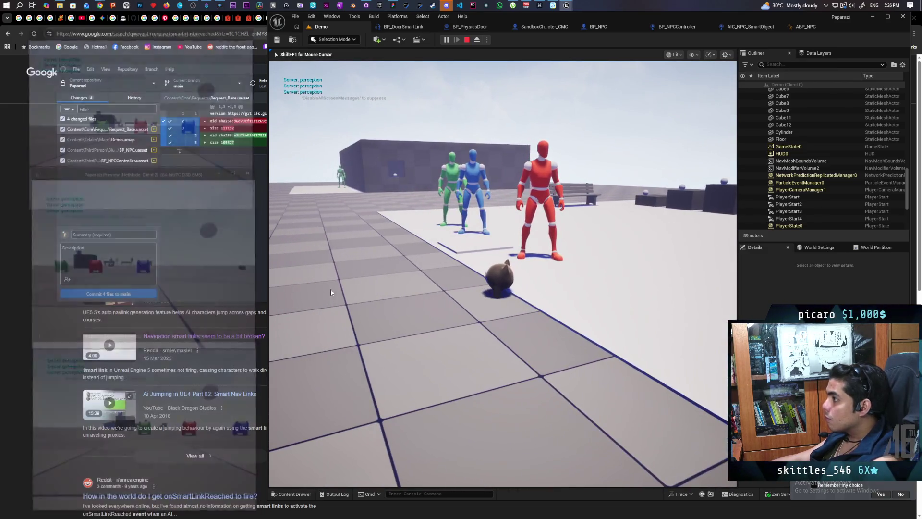
key("Escape")
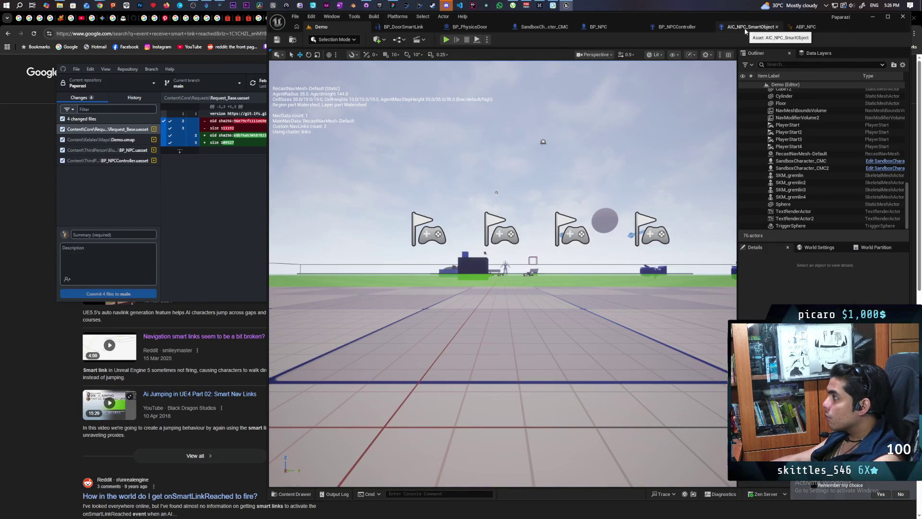
Step: Open BP_NPCController's Perception graph and bring the Print String node into view
left_click(745, 29)
left_click(644, 28)
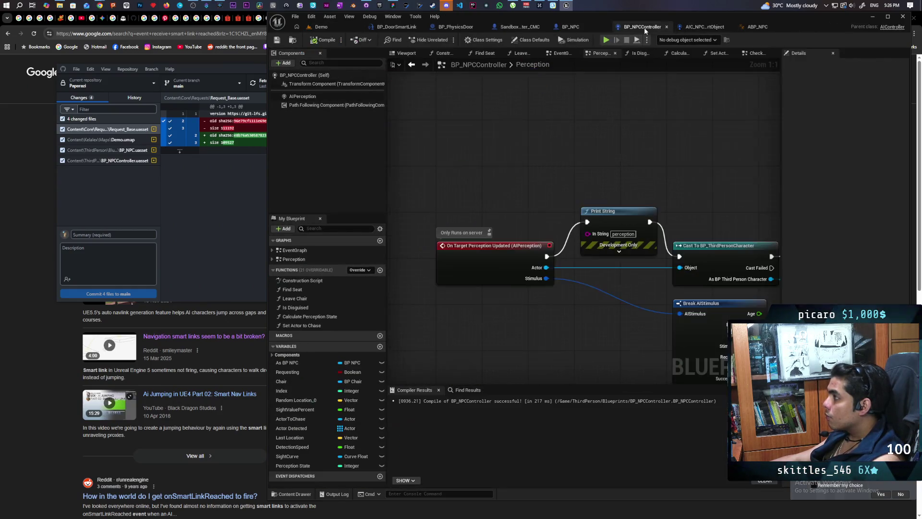
mouse_move(653, 180)
left_mouse_down()
mouse_move(511, 144)
mouse_move(543, 174)
mouse_move(569, 166)
mouse_move(463, 148)
mouse_move(592, 161)
left_mouse_up()
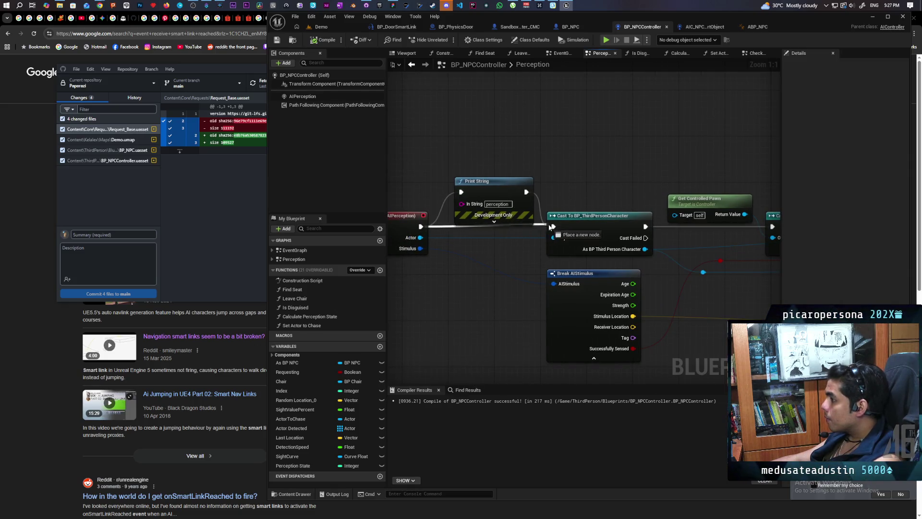
left_click_drag(501, 188, 606, 137)
mouse_move(729, 137)
left_mouse_down()
mouse_move(536, 171)
mouse_move(595, 169)
mouse_move(439, 159)
left_mouse_up()
left_click_drag(439, 159, 483, 148)
Step: Delete the Print String debug node and search 'cast to npc' from Get Controlled Pawn
scroll(592, 137, "down", 4)
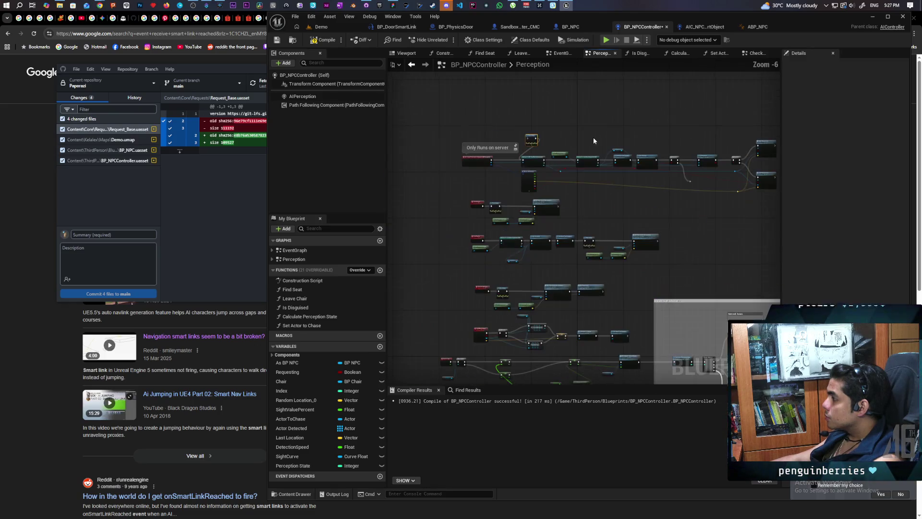
scroll(593, 137, "up", 2)
scroll(594, 141, "up", 2)
mouse_move(594, 141)
left_mouse_down()
mouse_move(552, 179)
mouse_move(694, 156)
left_mouse_up()
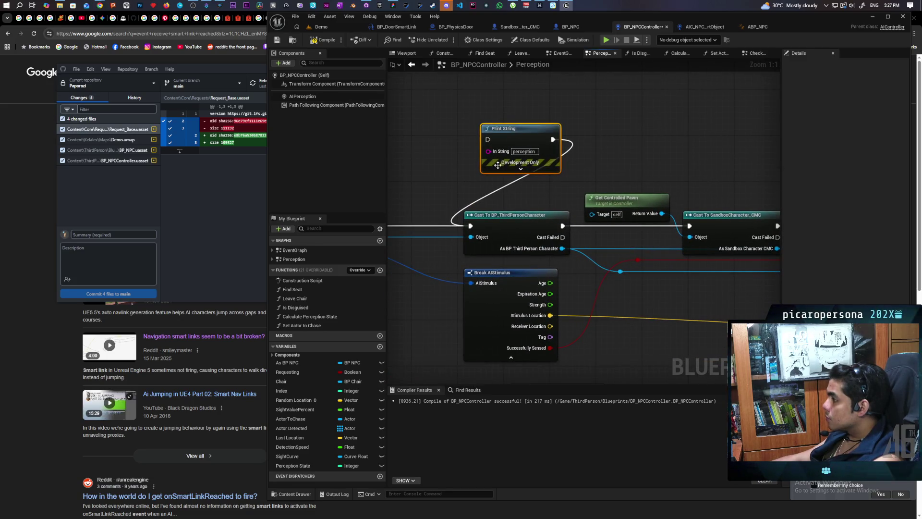
key("Delete")
mouse_move(609, 150)
left_mouse_down()
mouse_move(529, 157)
mouse_move(508, 189)
mouse_move(535, 162)
left_mouse_up()
type("cast to")
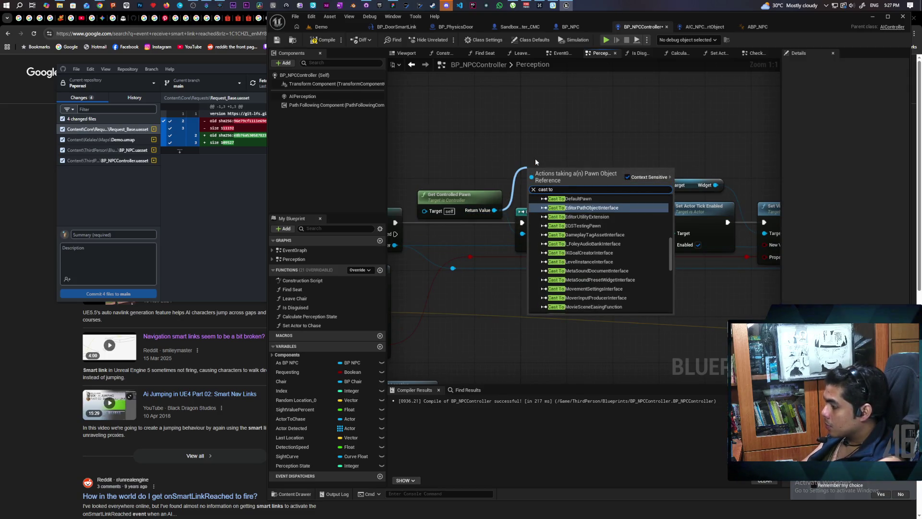
type(" npc")
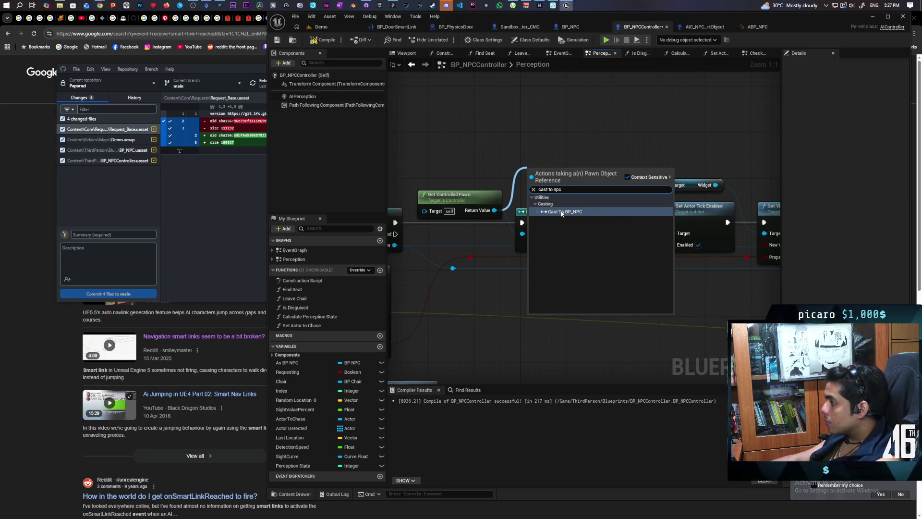
Step: Add a Cast To BP_NPC node and a Detection Widget getter, removing the stray Get Widget node
left_click(561, 214)
mouse_move(588, 156)
left_mouse_down()
mouse_move(557, 183)
mouse_move(520, 195)
left_mouse_up()
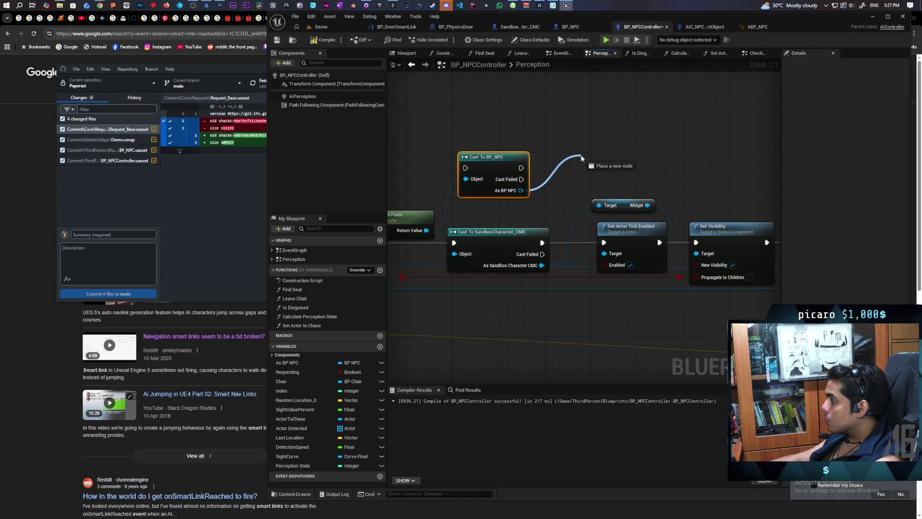
left_click_drag(581, 158, 582, 156)
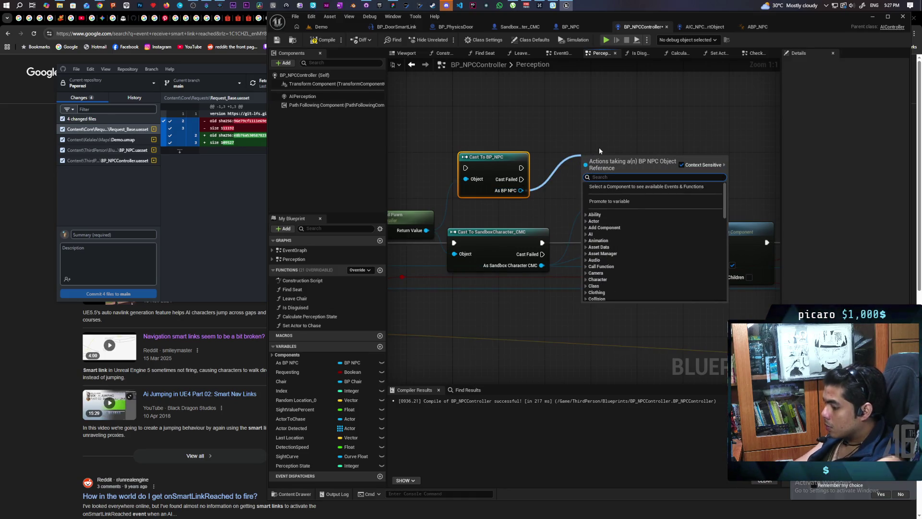
type("get")
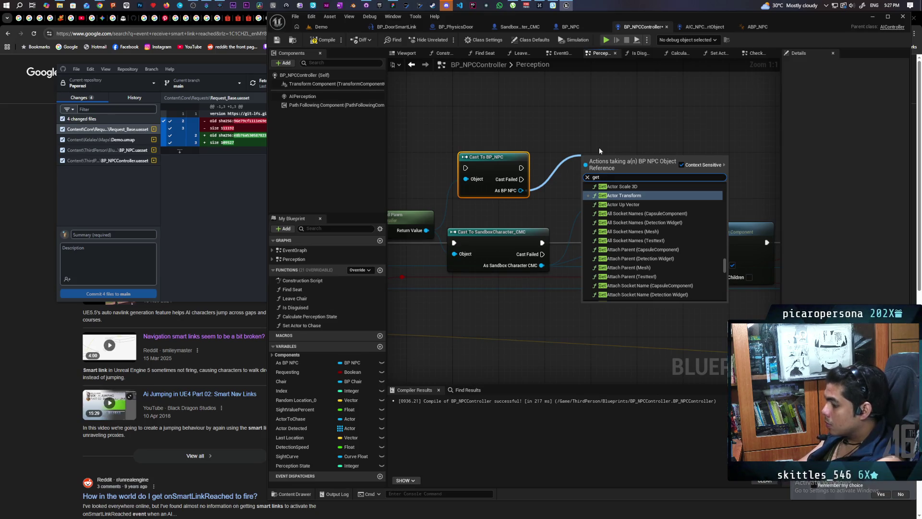
type(" detec")
key("Return")
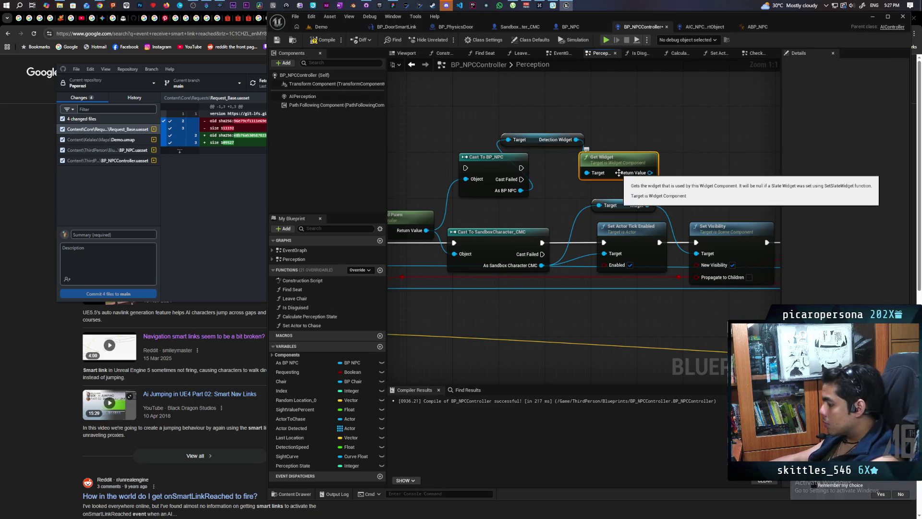
left_click(593, 166)
key("Delete")
left_click_drag(550, 144, 617, 166)
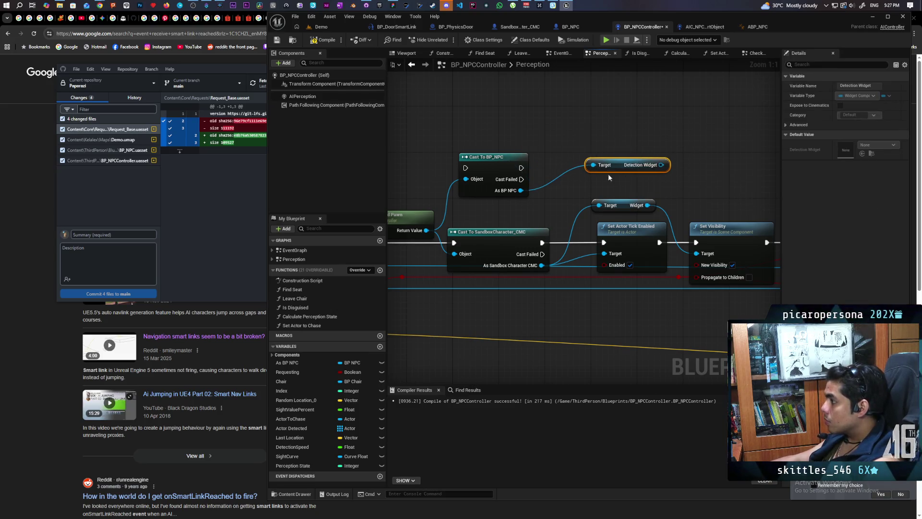
Step: Route execution through Cast To BP_NPC and wire As BP NPC to Set Actor Tick Enabled and Is Disguised
left_click_drag(453, 246, 465, 167)
left_click_drag(542, 242, 521, 168)
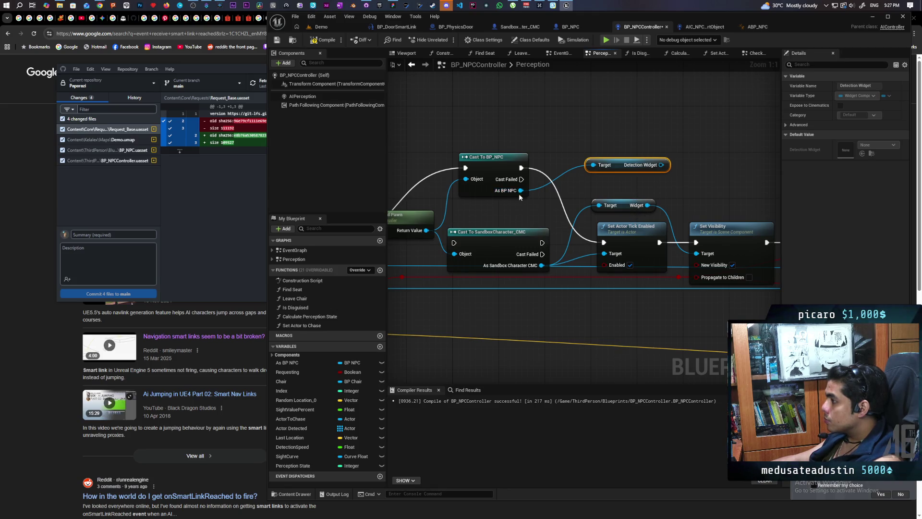
mouse_move(520, 192)
left_mouse_down()
mouse_move(533, 202)
mouse_move(518, 190)
mouse_move(518, 201)
mouse_move(581, 250)
mouse_move(606, 259)
left_mouse_up()
mouse_move(839, 171)
left_mouse_down()
mouse_move(590, 151)
mouse_move(737, 134)
left_mouse_up()
mouse_move(424, 156)
left_mouse_down()
mouse_move(813, 251)
mouse_move(635, 229)
left_mouse_up()
mouse_move(568, 151)
left_mouse_down()
mouse_move(562, 137)
mouse_move(620, 124)
mouse_move(514, 137)
mouse_move(590, 137)
left_mouse_up()
mouse_move(469, 163)
left_mouse_down()
mouse_move(617, 171)
mouse_move(544, 165)
mouse_move(557, 166)
left_mouse_up()
type("is")
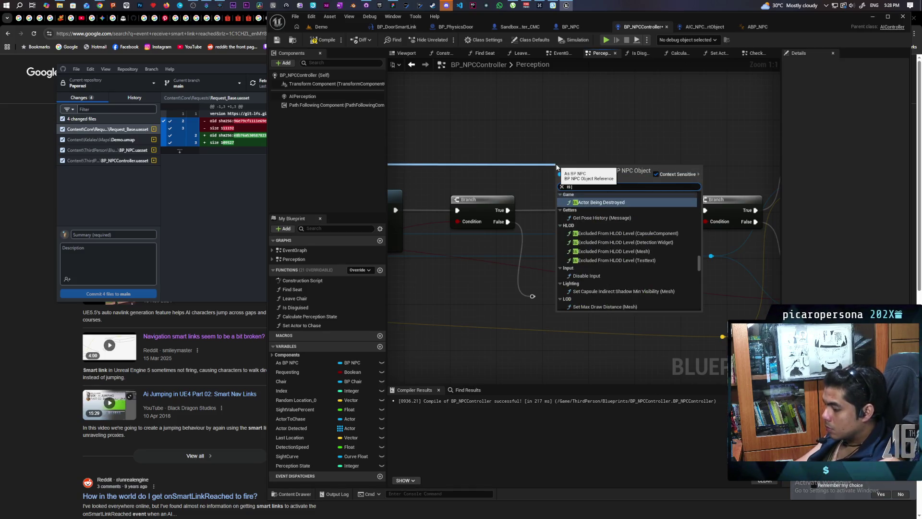
type(" dis")
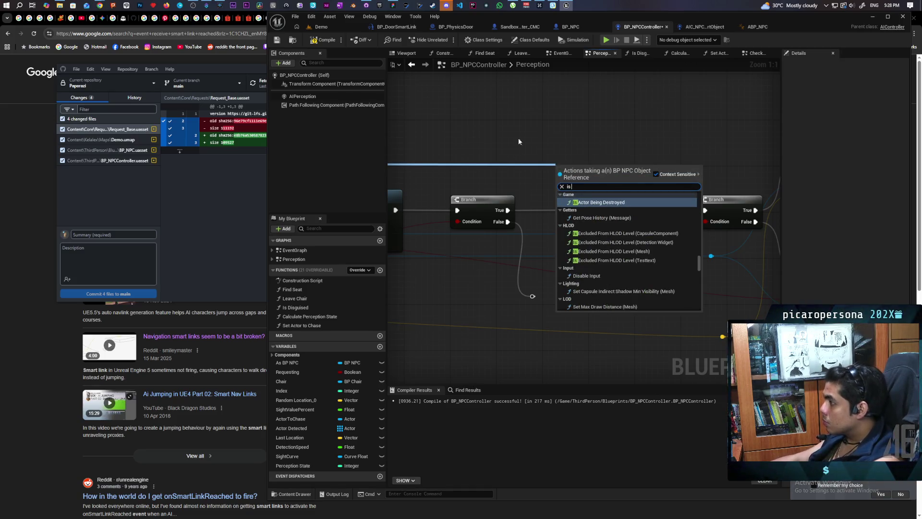
Step: Place an Is Disguised check fed by As BP NPC and position it
key("Return")
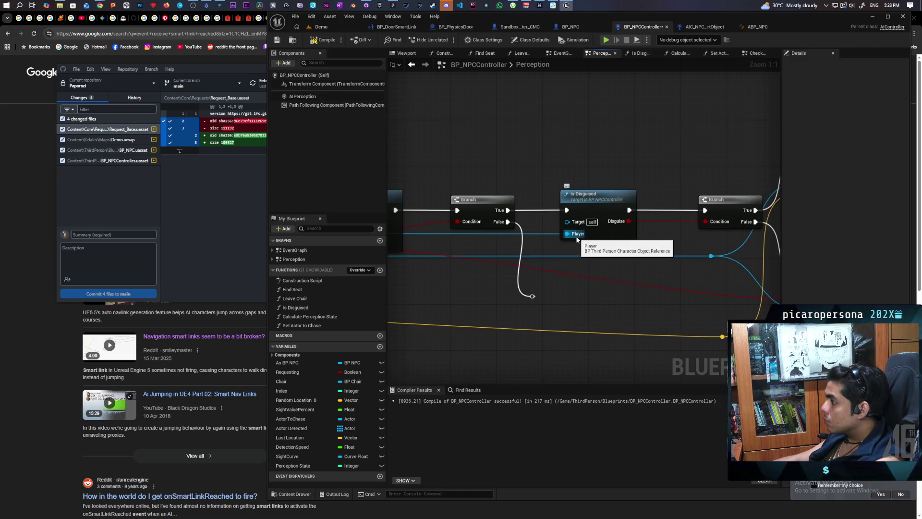
mouse_move(571, 238)
left_mouse_down()
mouse_move(686, 220)
mouse_move(613, 263)
mouse_move(467, 241)
mouse_move(509, 240)
mouse_move(497, 225)
left_mouse_up()
scroll(614, 263, "down", 3)
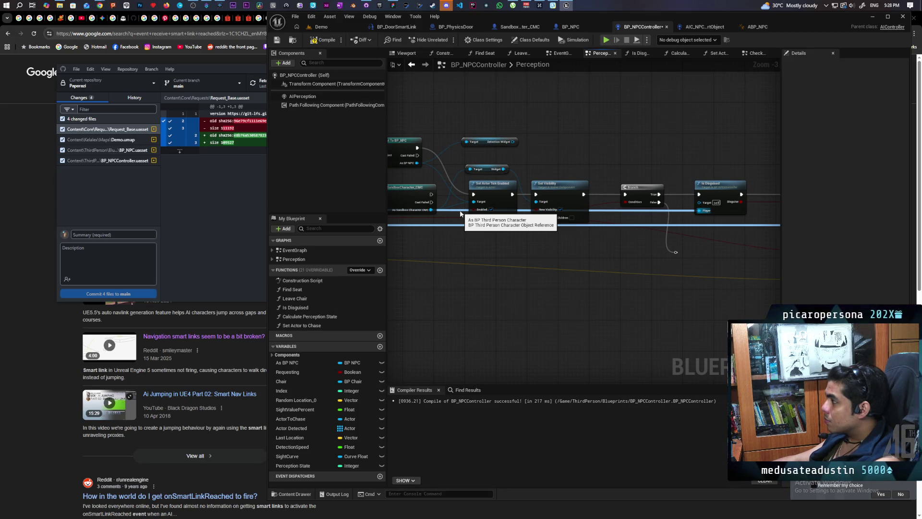
left_click_drag(451, 244, 589, 248)
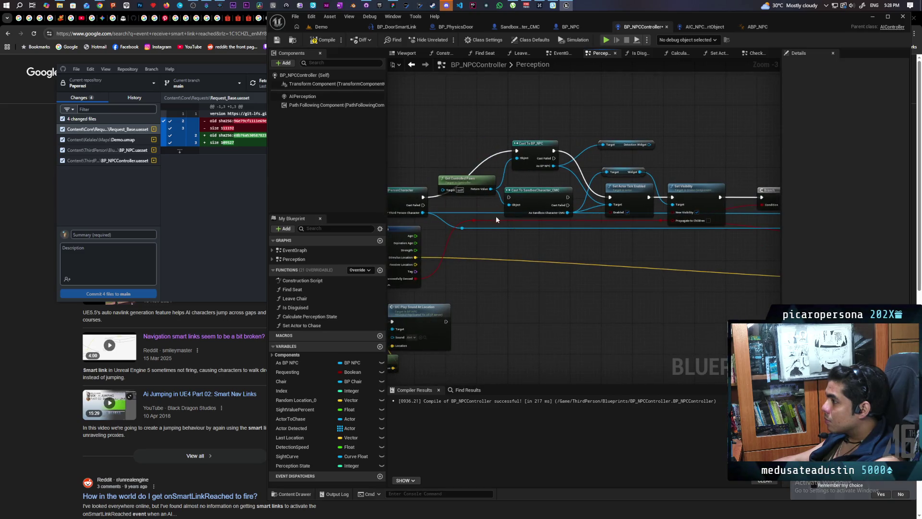
scroll(495, 216, "down", 2)
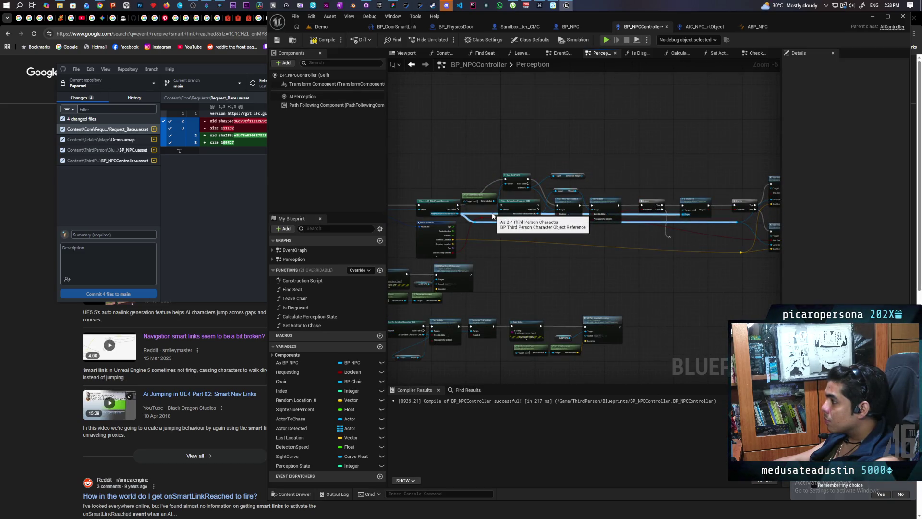
left_click(698, 194)
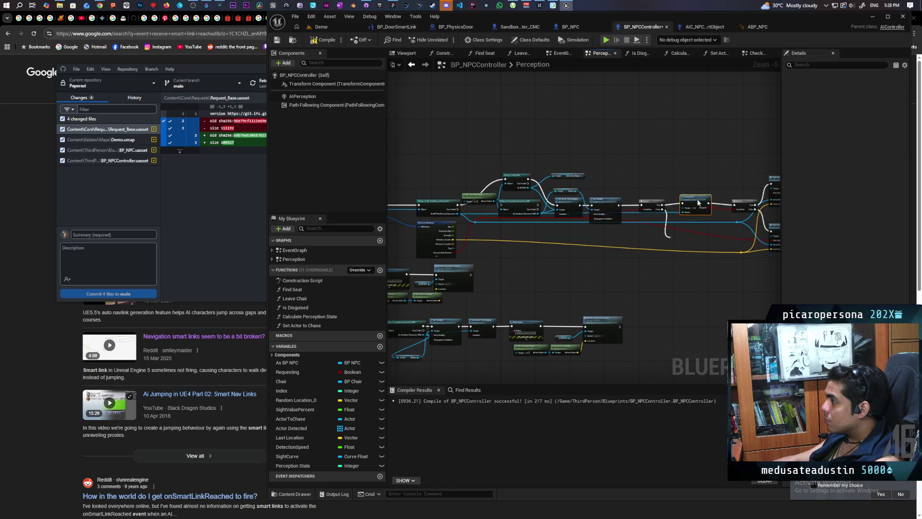
left_click_drag(698, 196, 697, 202)
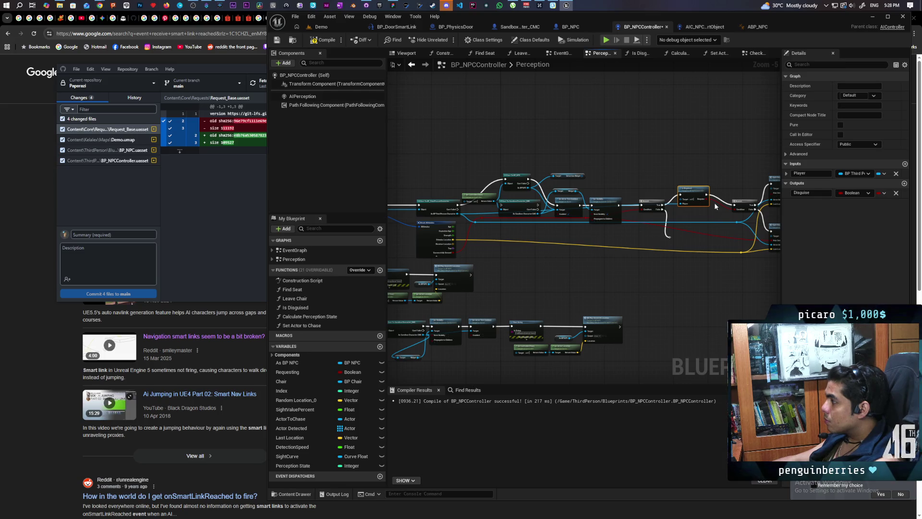
Step: Connect Detection Widget to Set Visibility's target and delete the redundant Widget getter
scroll(715, 206, "up", 2)
left_click_drag(486, 194, 646, 207)
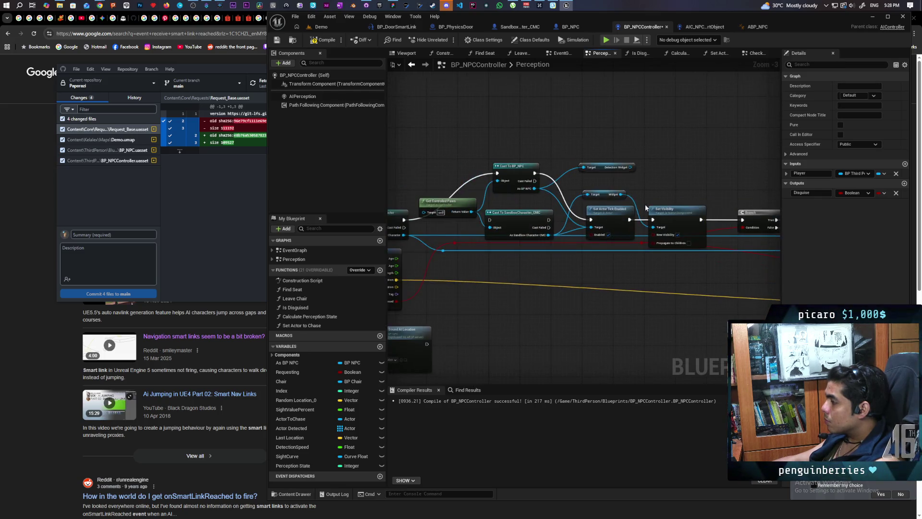
scroll(668, 190, "up", 3)
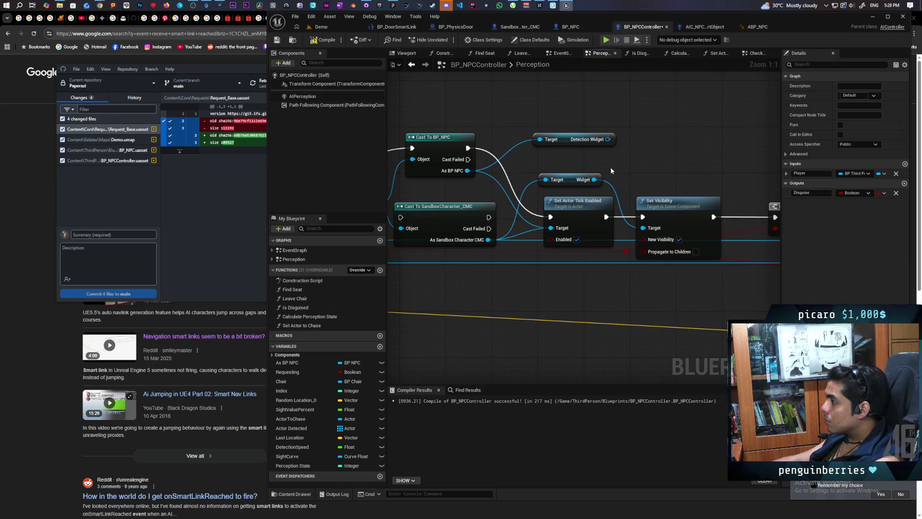
left_click_drag(608, 143, 643, 228)
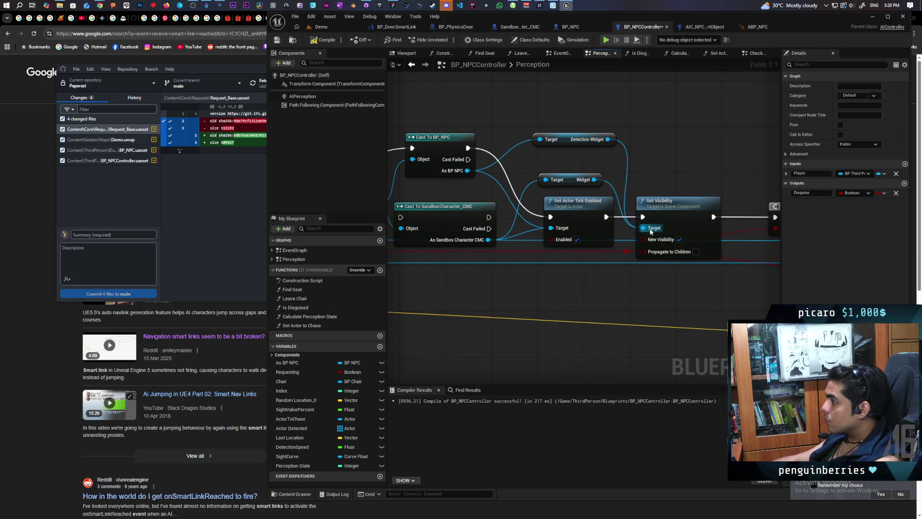
left_click(574, 179)
key("Delete")
left_click_drag(561, 171, 653, 188)
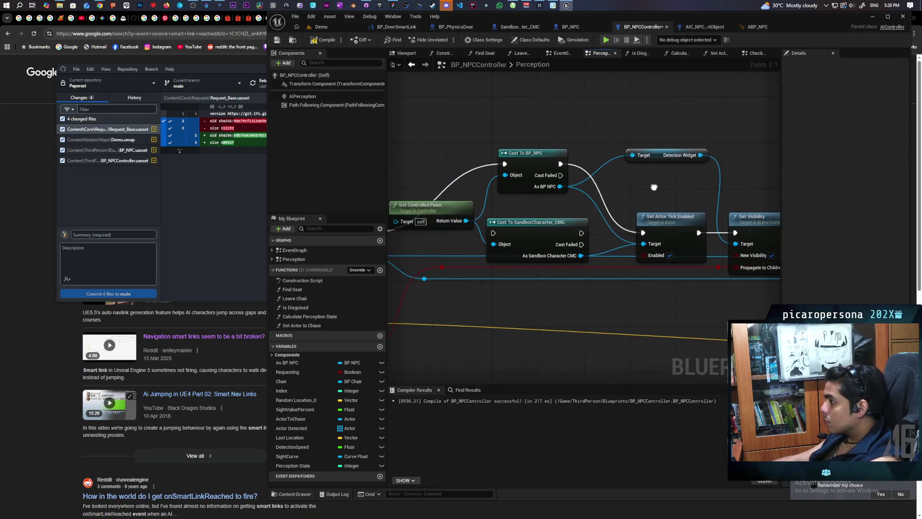
Step: Delete the Cast To SandboxCharacter_CMC node and move Cast To BP_NPC into its place
left_click(553, 239)
key("Delete")
left_click_drag(553, 239, 627, 228)
left_click_drag(608, 155, 601, 218)
scroll(601, 169, "down", 5)
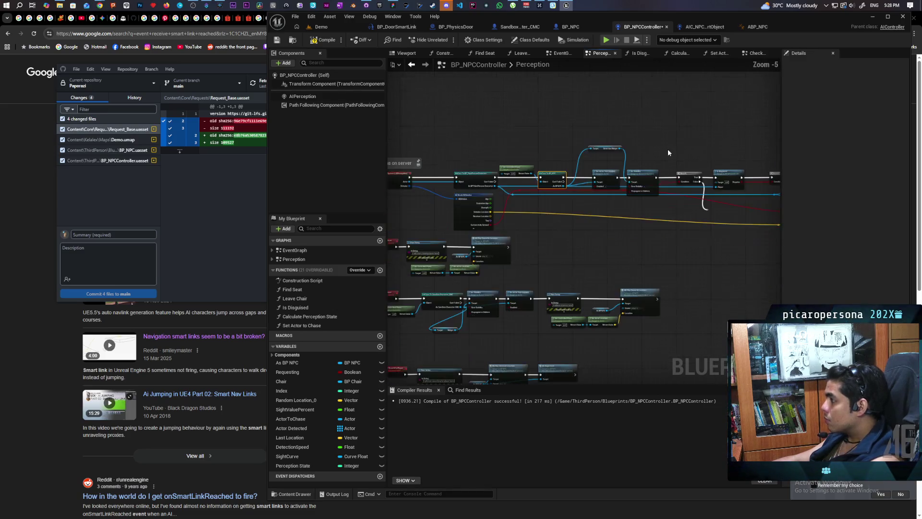
scroll(580, 249, "up", 5)
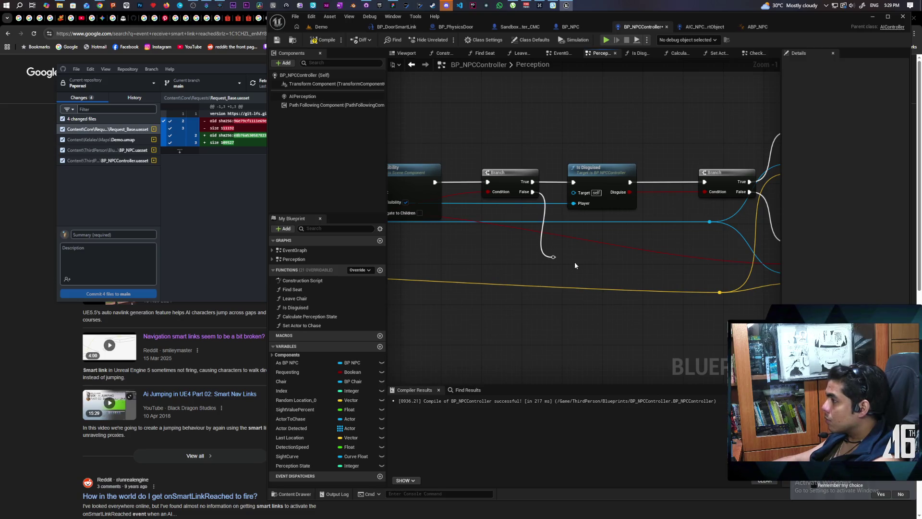
scroll(577, 263, "down", 2)
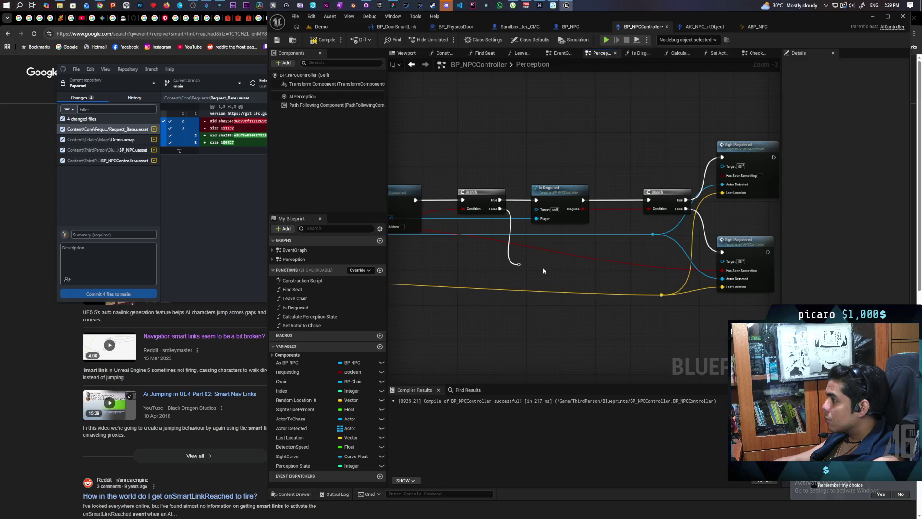
Step: Wire the Branch False reroute into Sight Registered and compile BP_NPCController
left_click(706, 28)
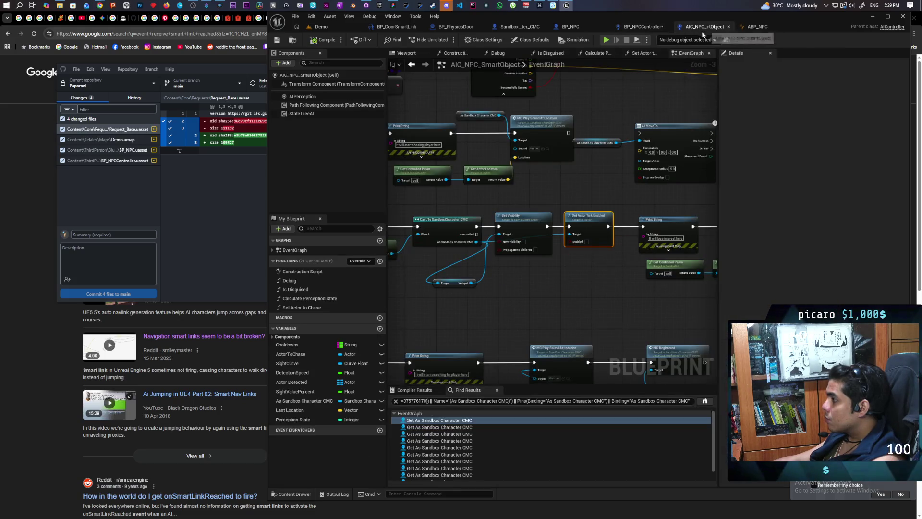
scroll(580, 122, "down", 4)
scroll(645, 177, "up", 3)
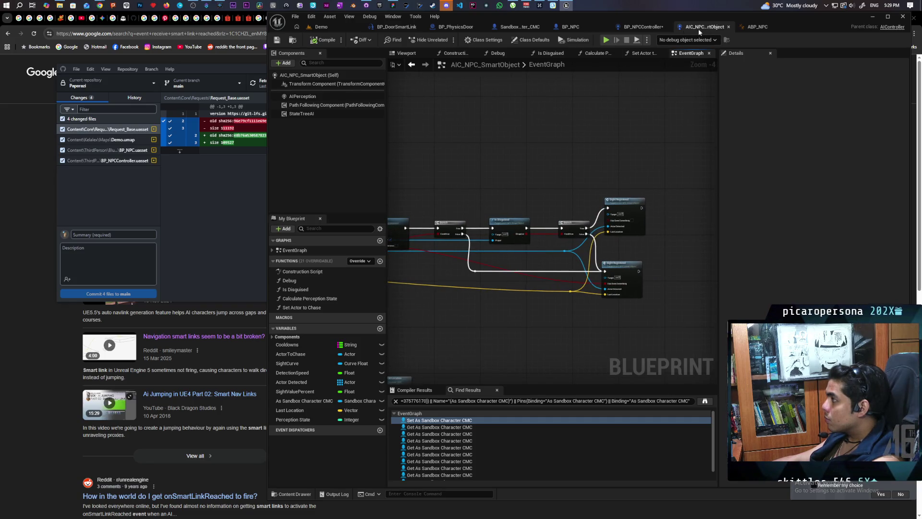
left_click(642, 27)
left_click_drag(519, 265, 722, 262)
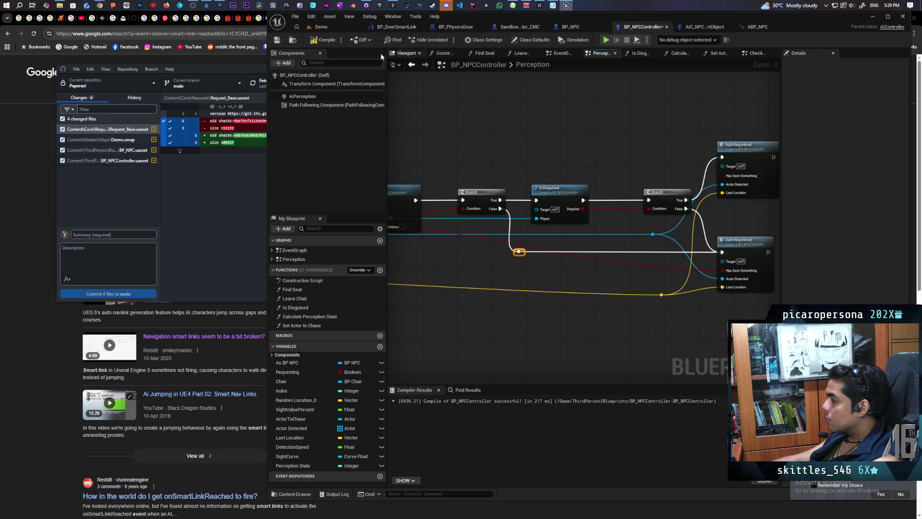
left_click(325, 41)
left_click(329, 29)
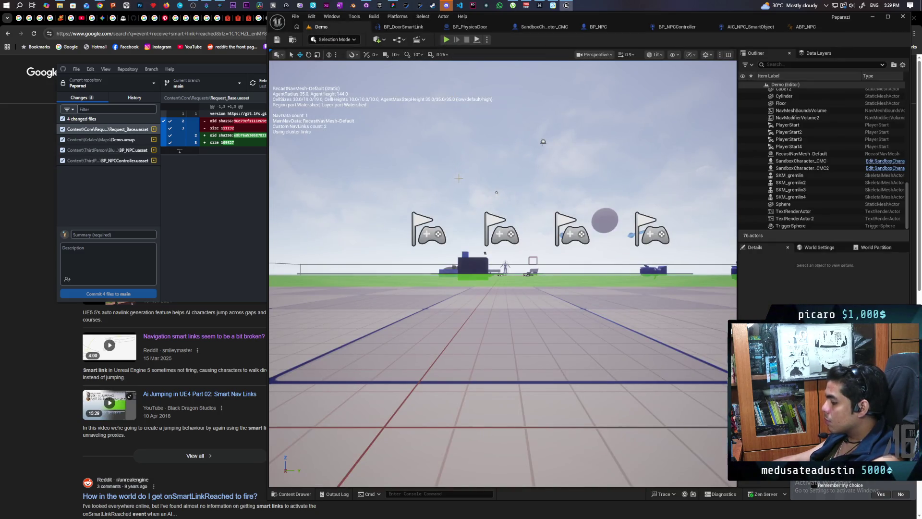
Step: Run a three-client playtest, walking the cat onto the NPC platform and back, then stop
left_click(450, 194)
left_click(403, 318)
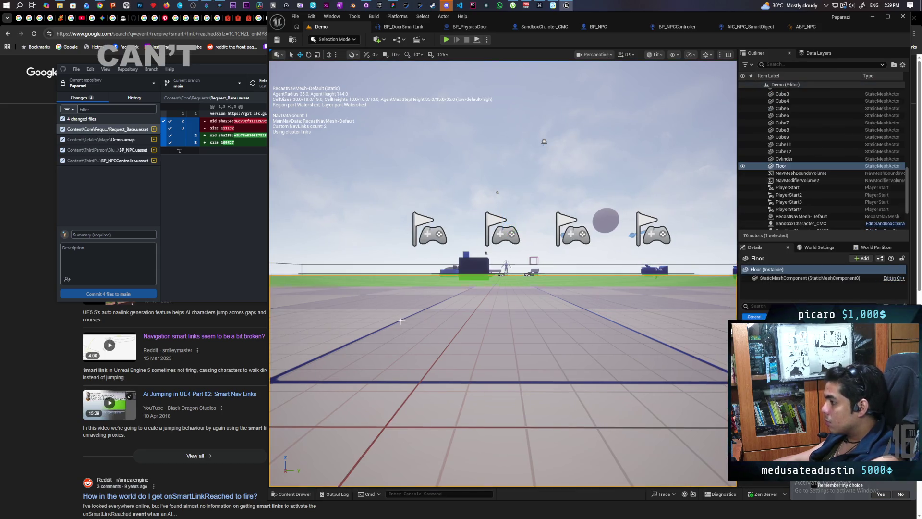
left_click(445, 39)
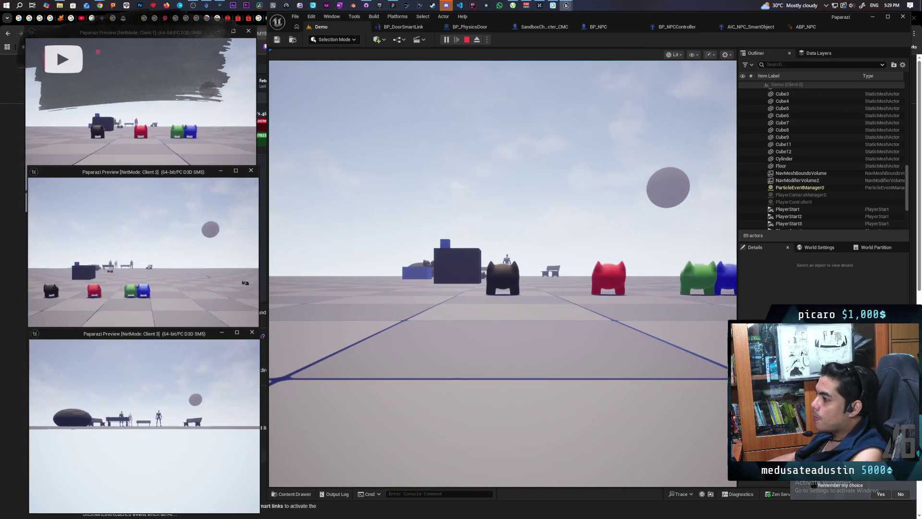
key("w")
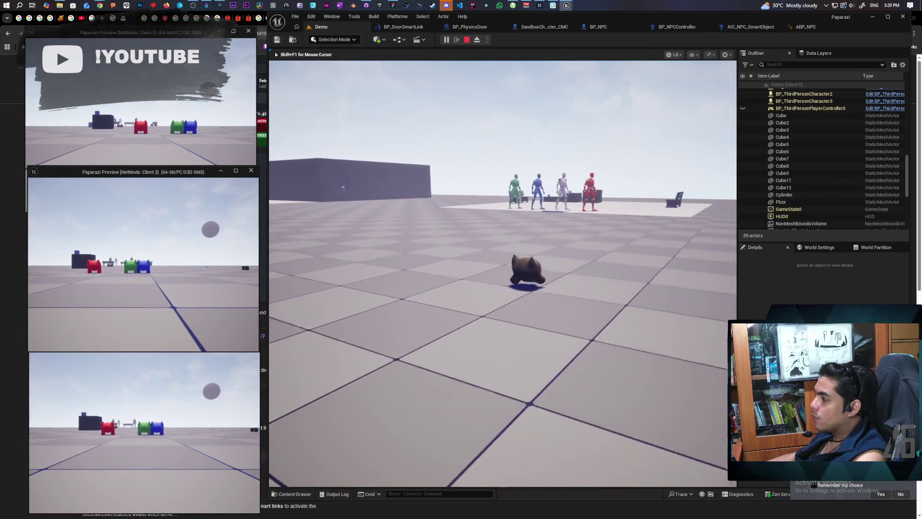
key("w")
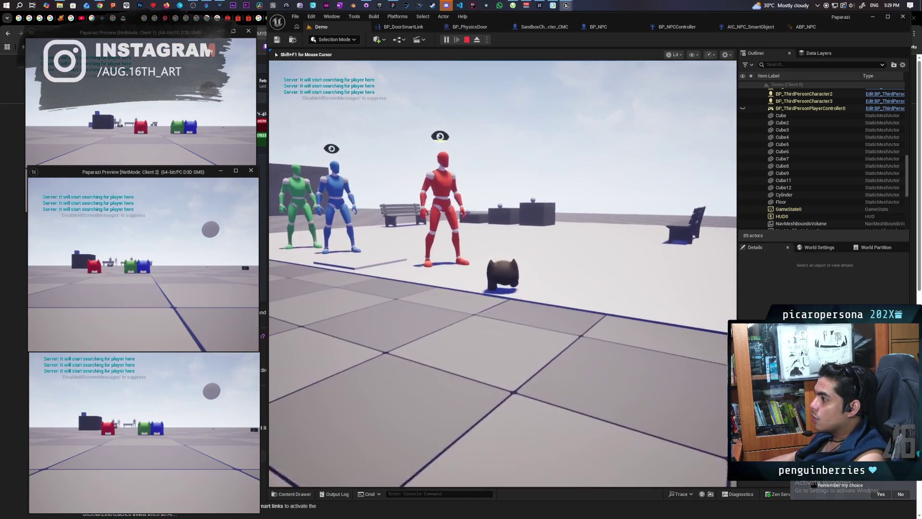
key("a")
key("s")
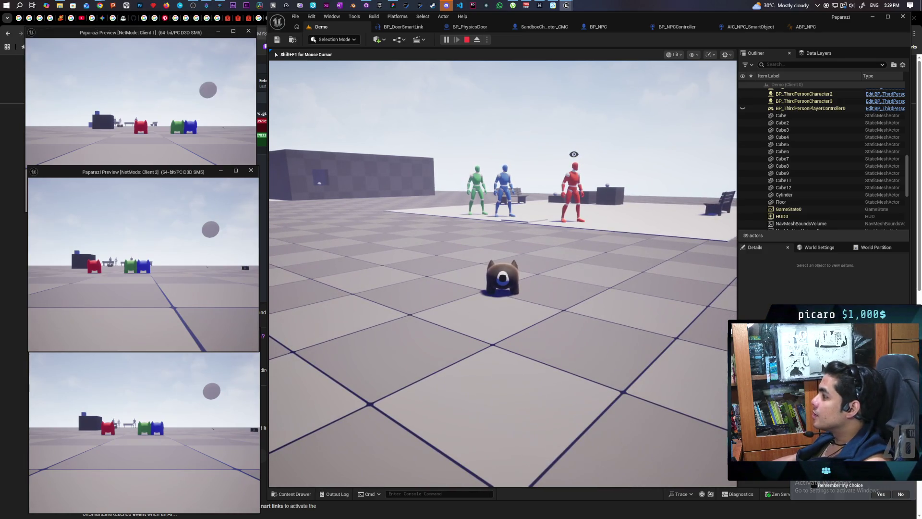
key("w")
key("w")
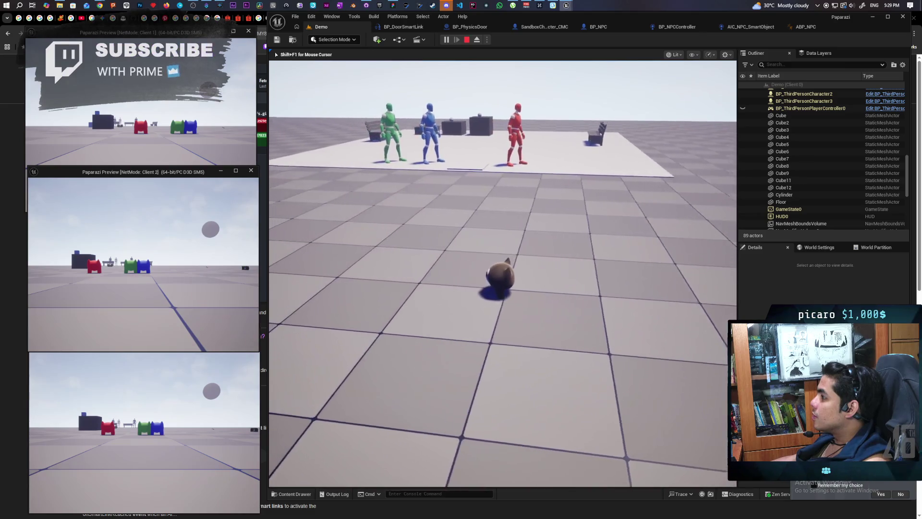
key("w")
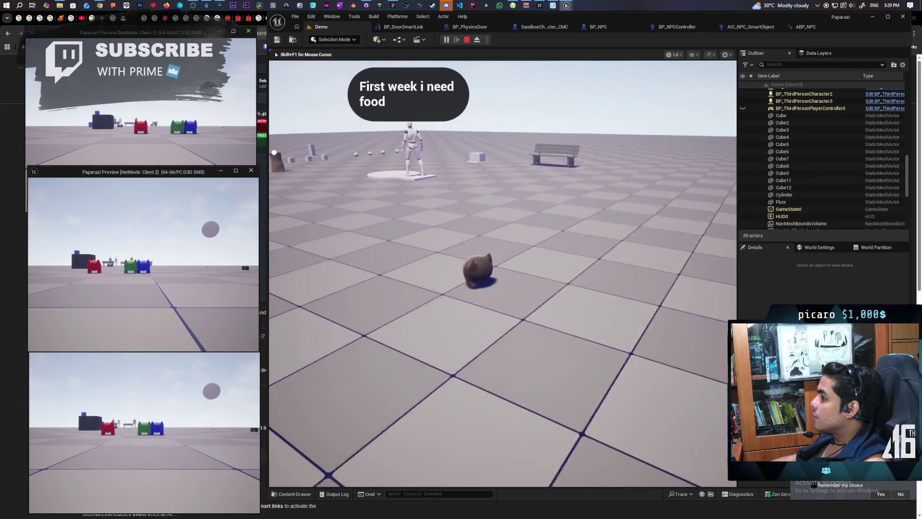
key("w")
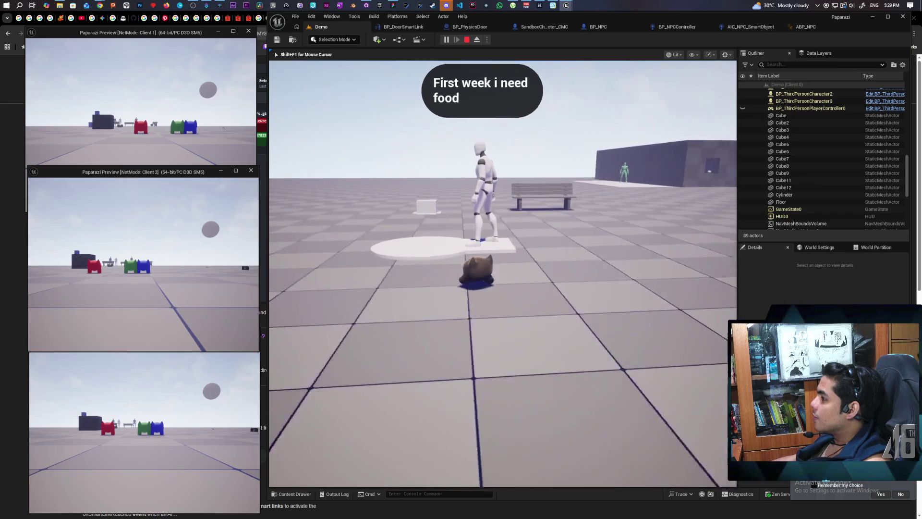
key("w")
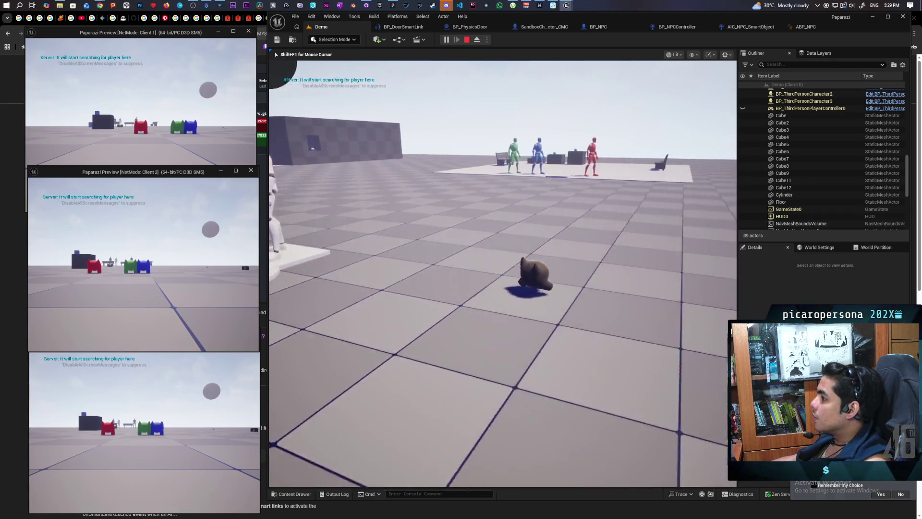
key("Escape")
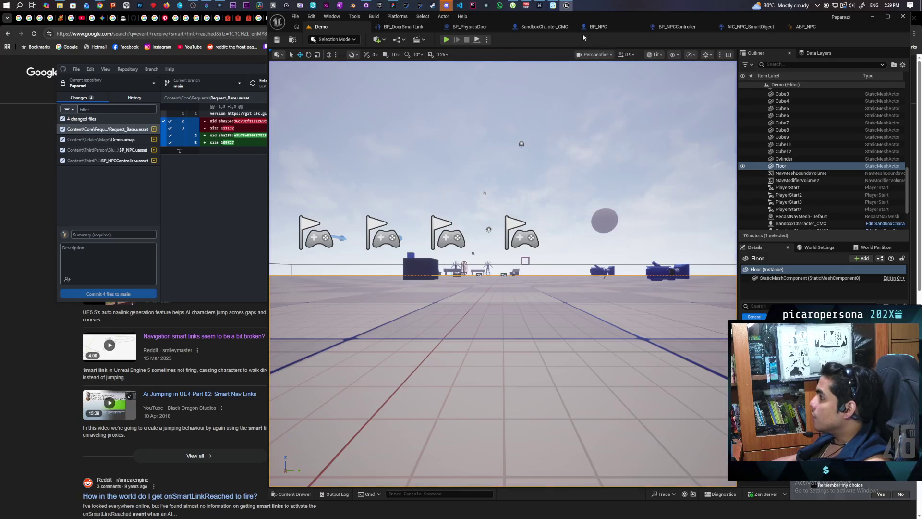
Step: Look over BP_NPCController's EventGraph, then return to the Demo level
left_click(598, 28)
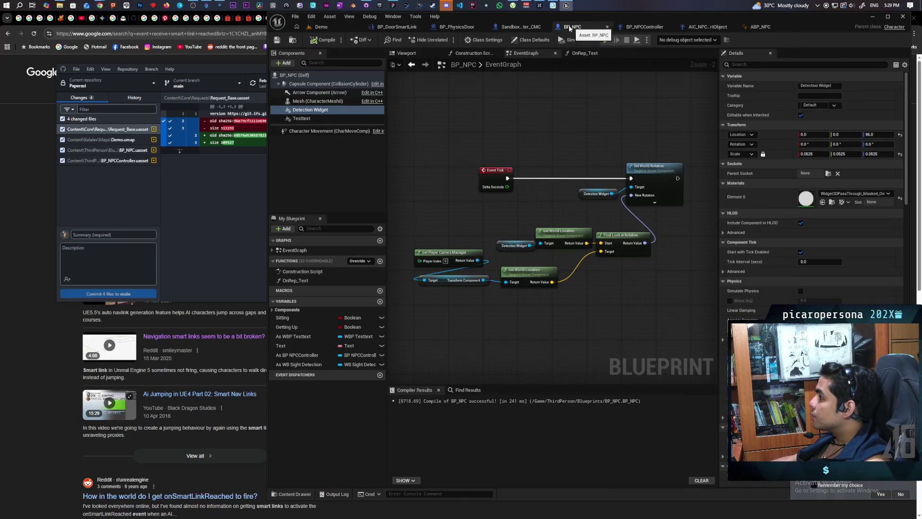
left_click(639, 27)
left_click(554, 54)
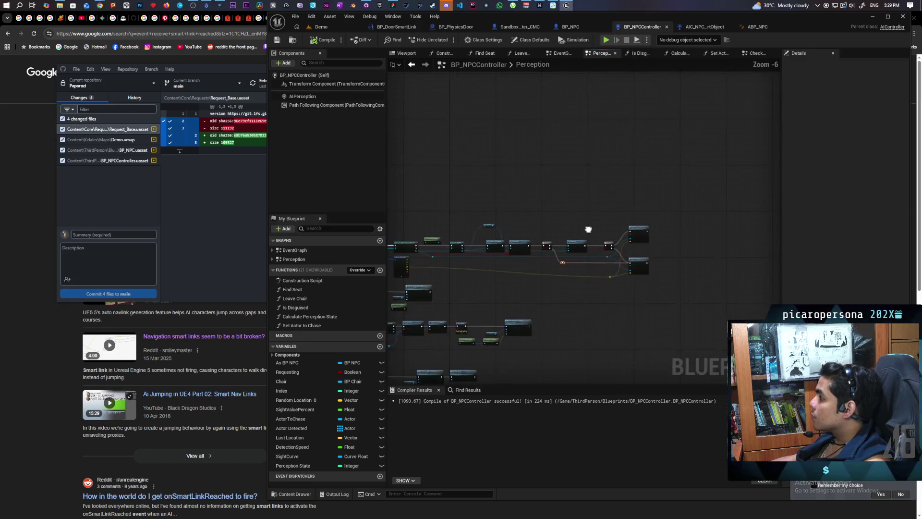
scroll(512, 221, "up", 5)
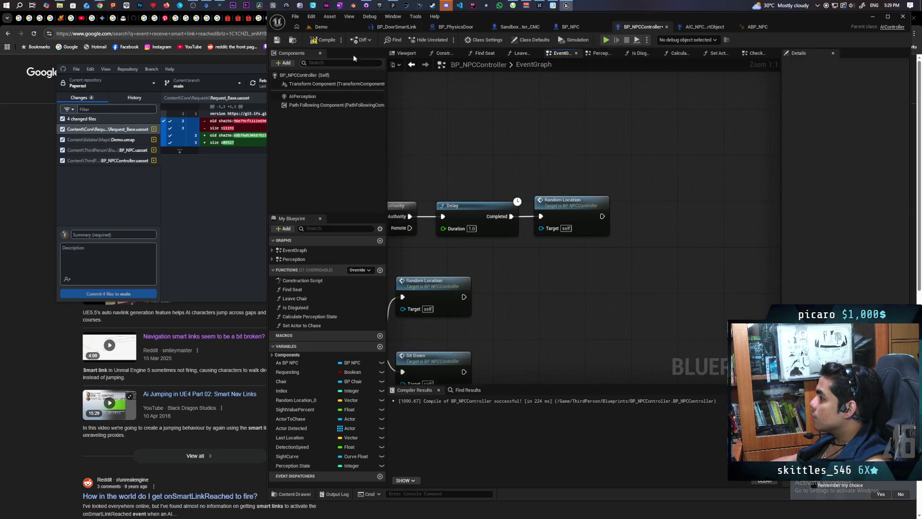
left_click(326, 28)
Step: Save all modified blueprints, stop the playtest, and open BP_NPC's event graph
key("ctrl+shift+s")
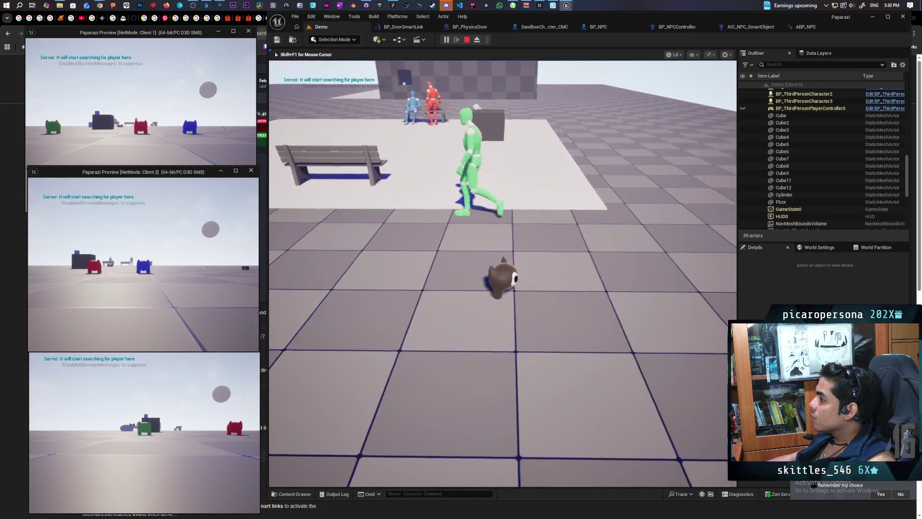
key("Escape")
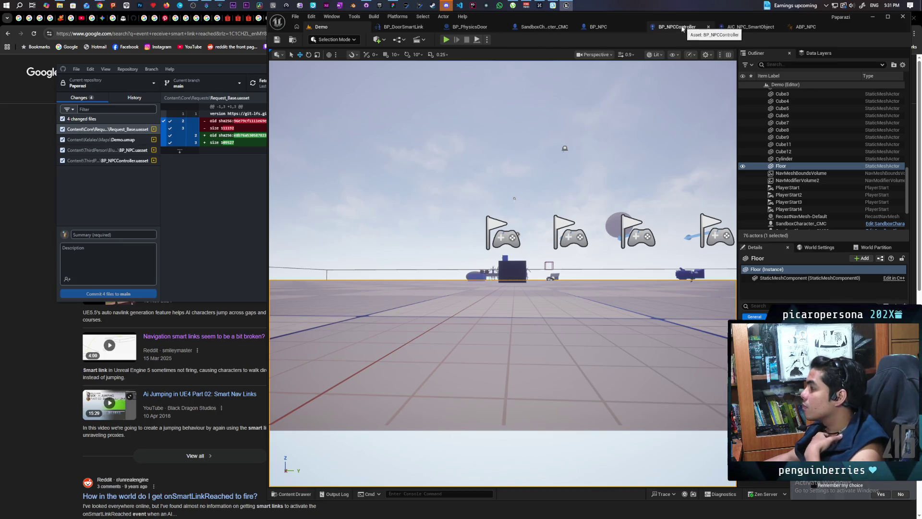
left_click(616, 26)
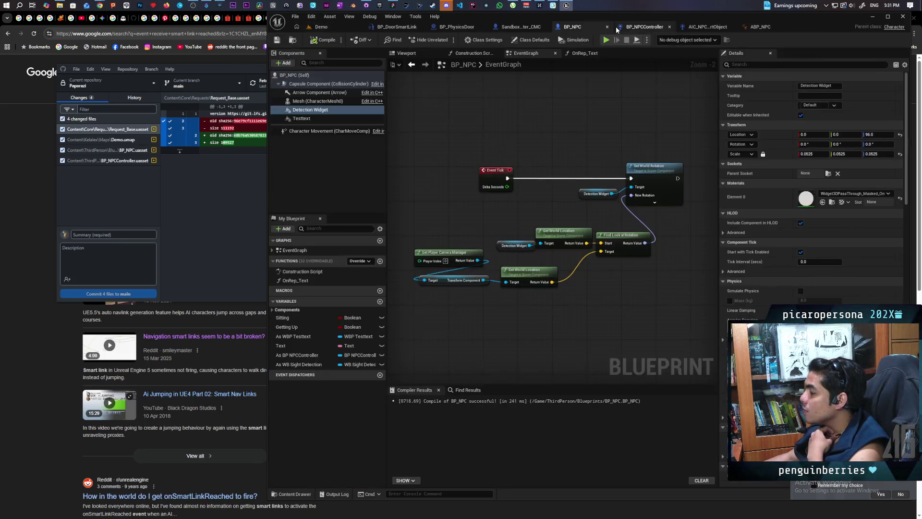
Step: Search BP_NPC for rotation and inspect Set World Rotation, New Rotation and Find Look at Rotation
left_click(467, 389)
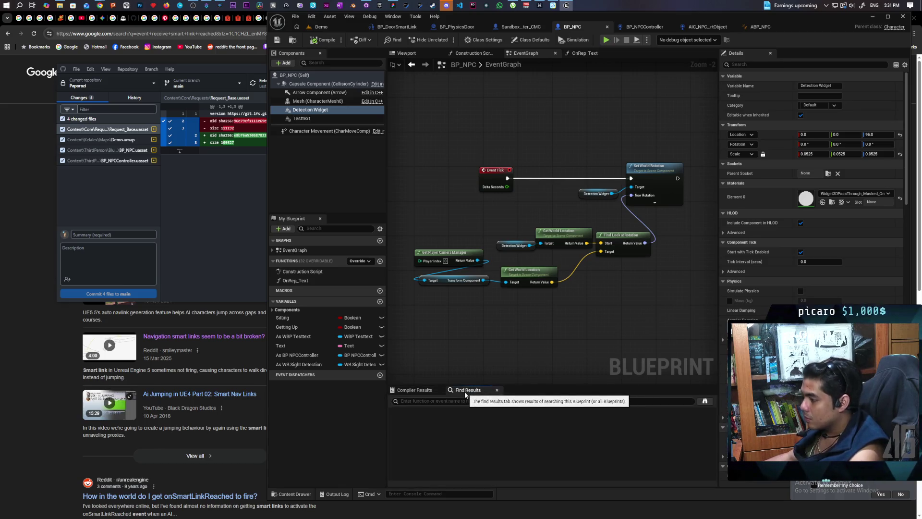
type("rotatio")
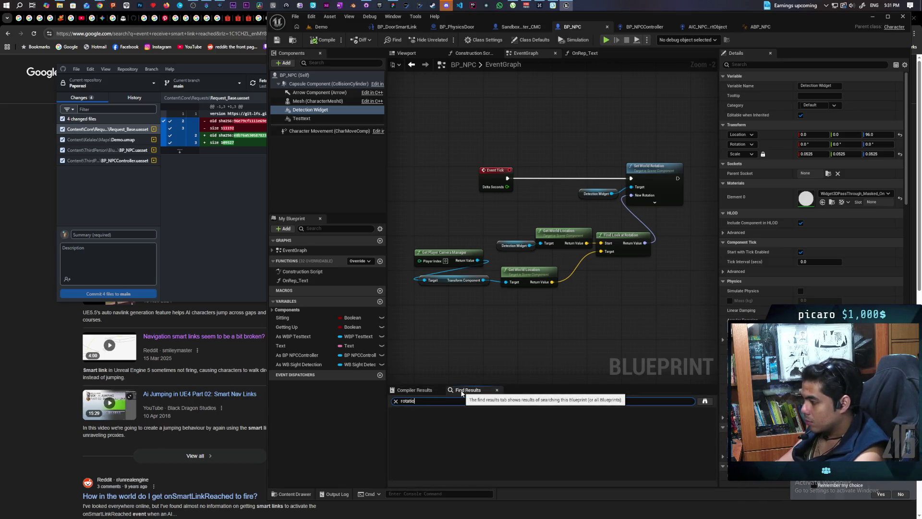
type("n")
key("Return")
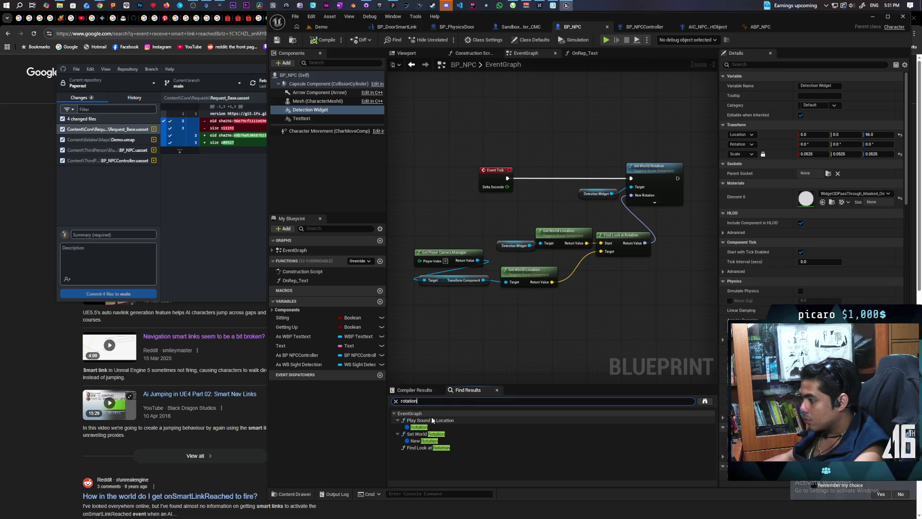
left_click(440, 435)
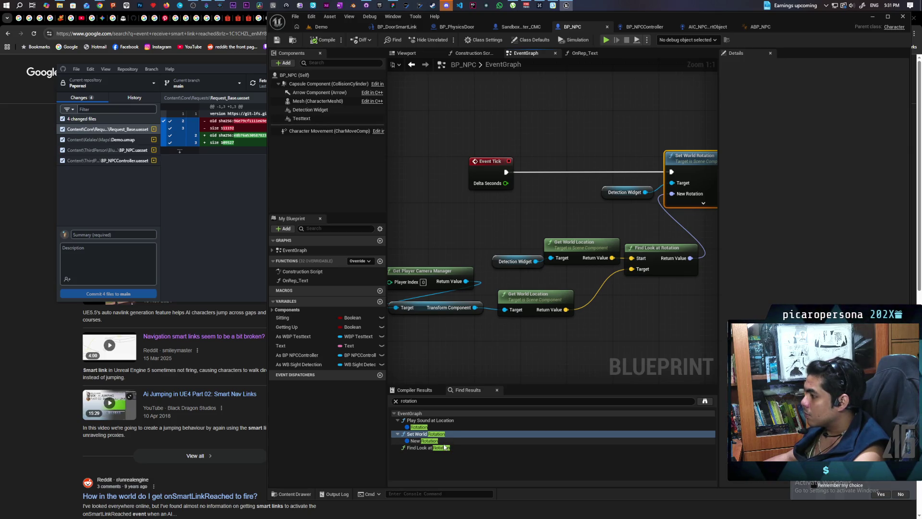
mouse_move(475, 354)
left_mouse_down()
mouse_move(538, 343)
mouse_move(444, 335)
mouse_move(485, 324)
mouse_move(471, 325)
left_mouse_up()
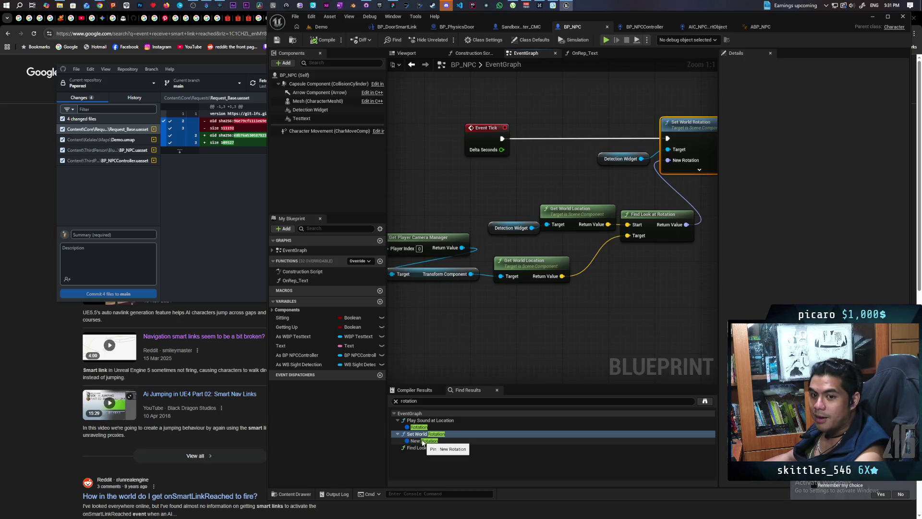
left_click(423, 441)
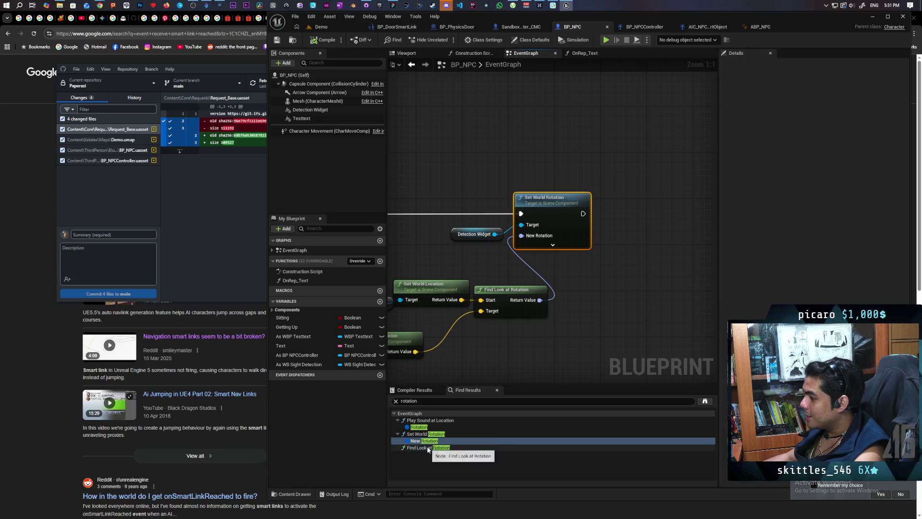
left_click(428, 447)
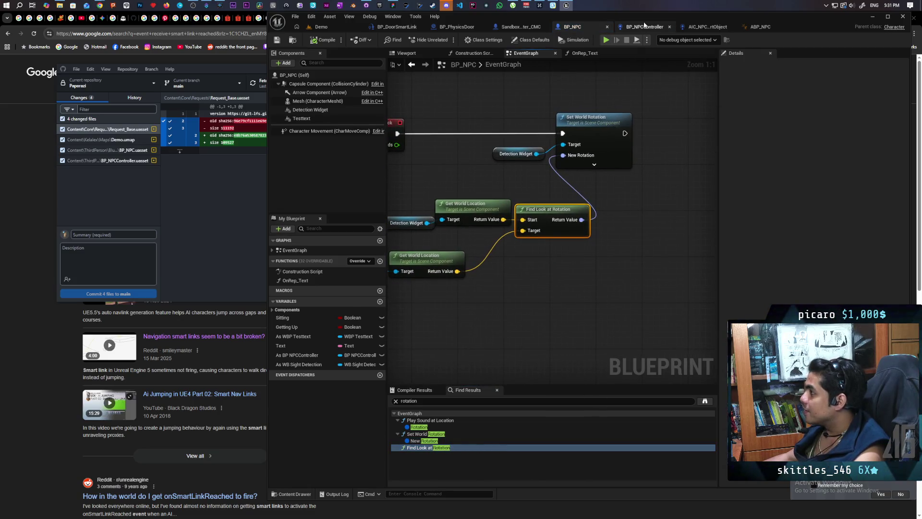
left_click(643, 27)
left_click(470, 391)
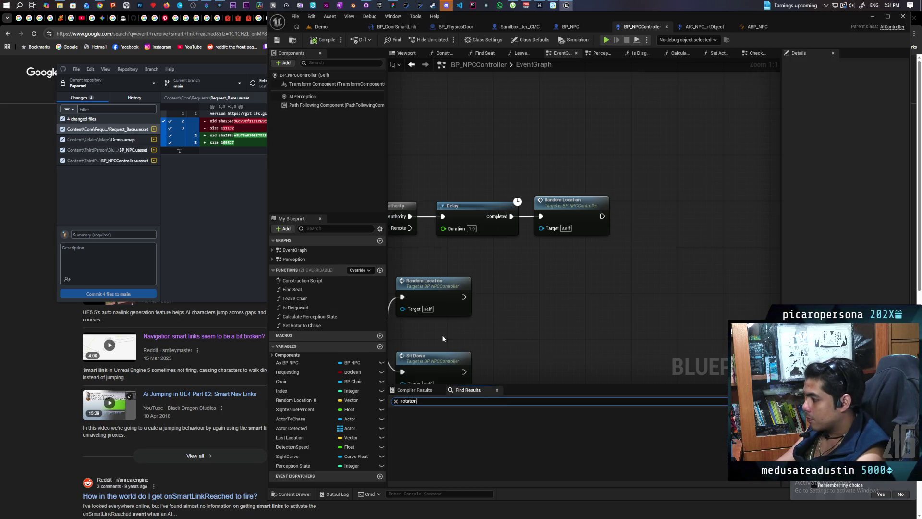
Step: Inspect BP_NPCController's Set Actor Location And Rotation and Get Actor Rotation nodes, then save
key("Return")
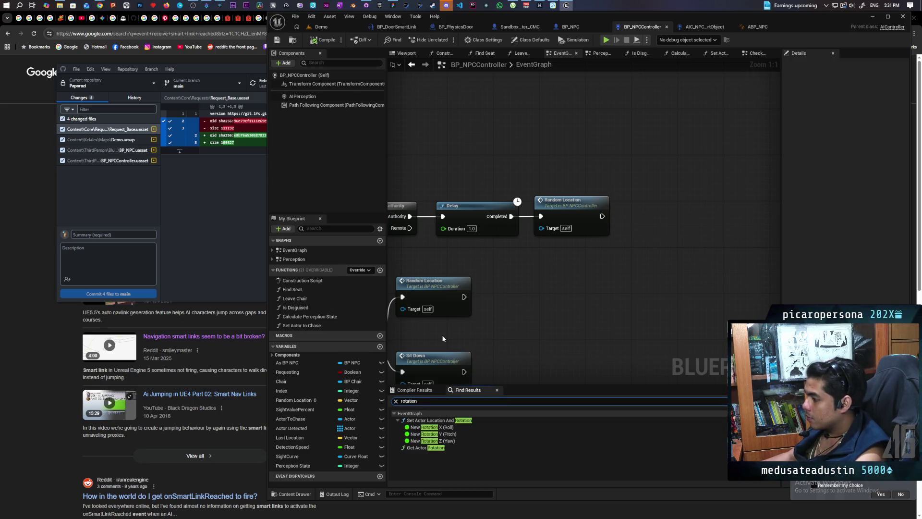
left_click(432, 420)
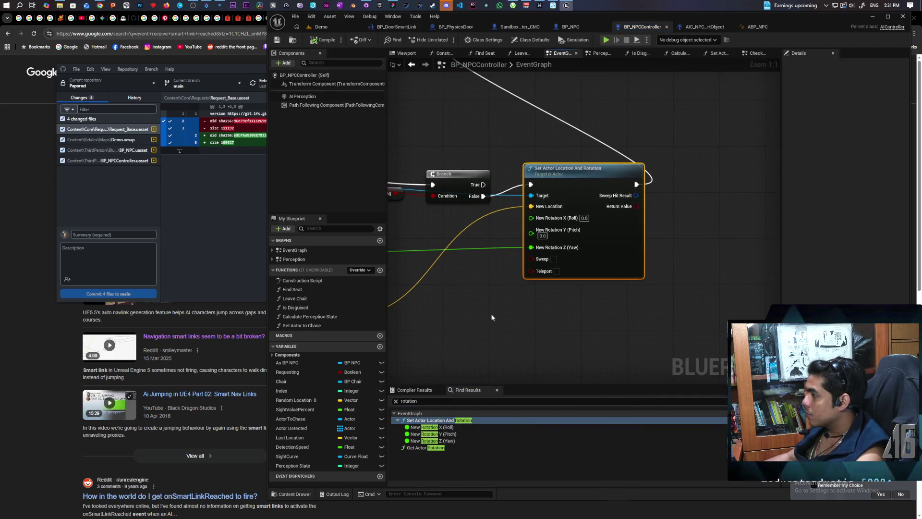
scroll(492, 317, "down", 4)
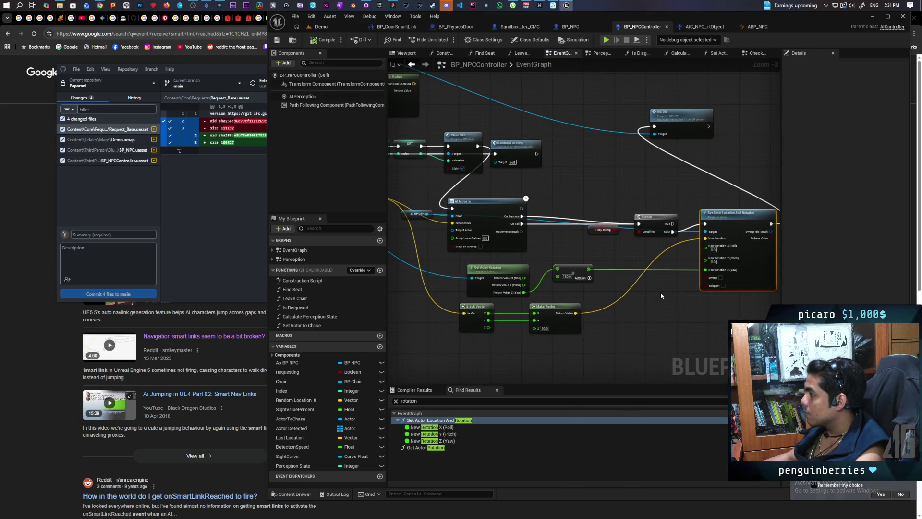
left_click_drag(655, 221, 656, 215)
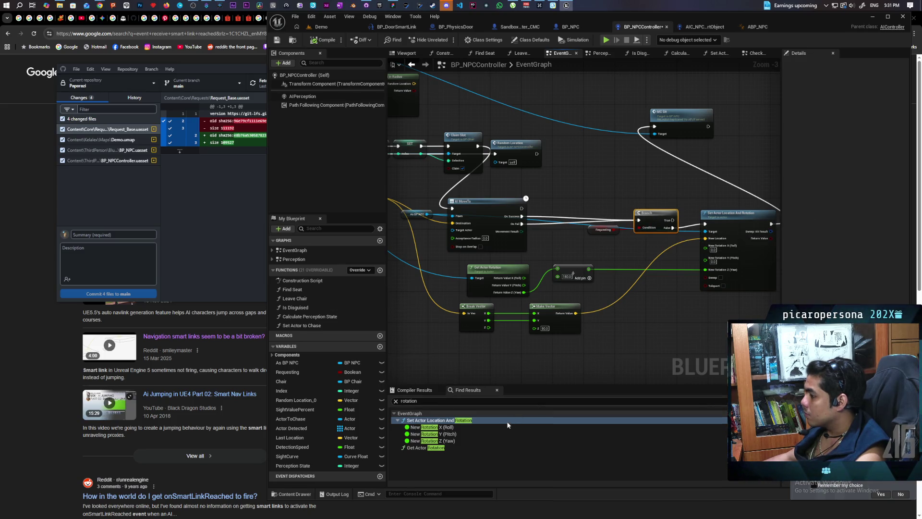
left_click(443, 447)
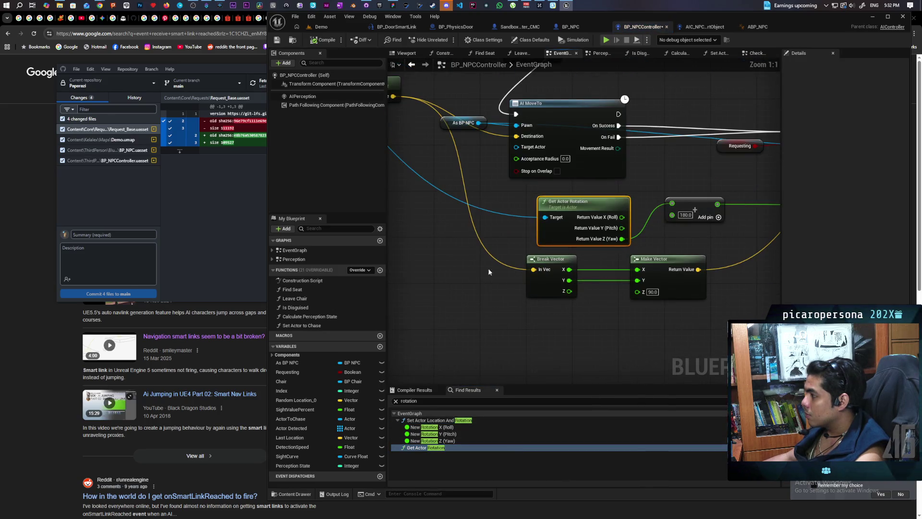
scroll(482, 287, "down", 2)
left_click_drag(482, 286, 523, 305)
key("ctrl+s")
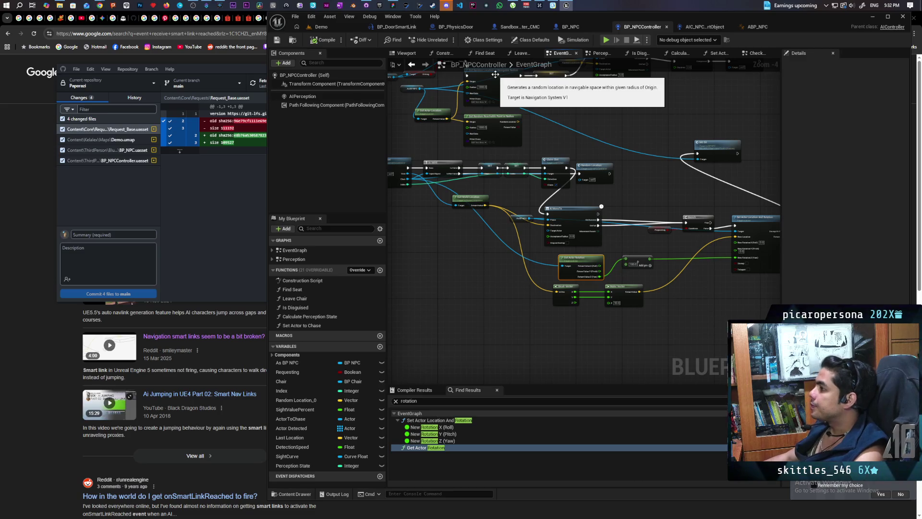
Step: Show AIPerception's sight config: 500 cm sight radius, 800 cm lose-sight radius
left_click(312, 99)
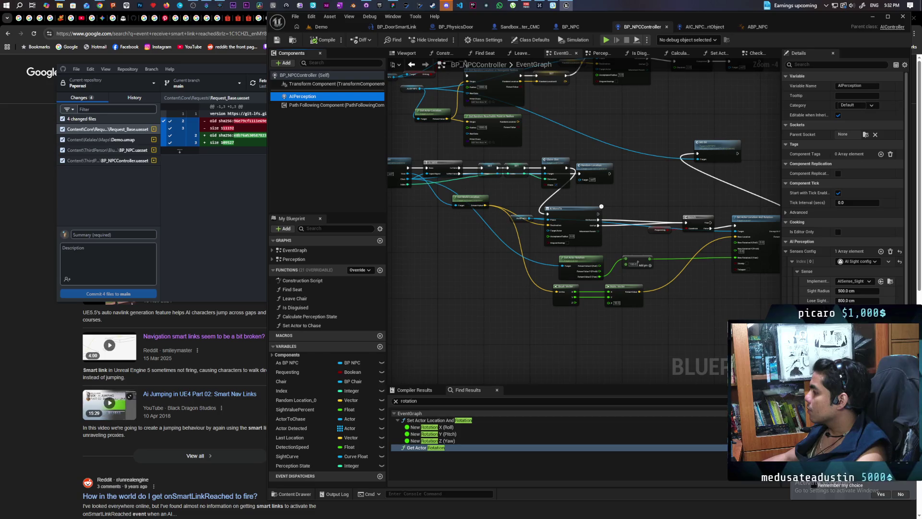
scroll(842, 188, "down", 1)
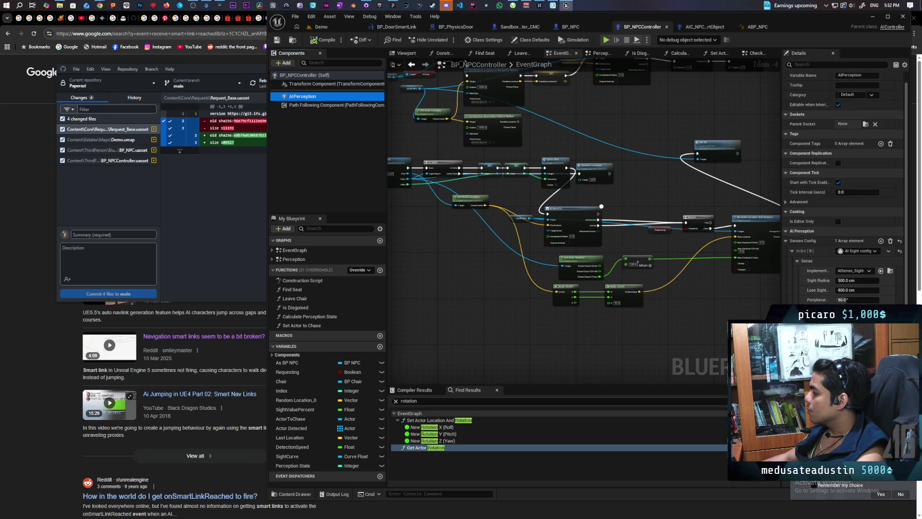
scroll(843, 188, "up", 1)
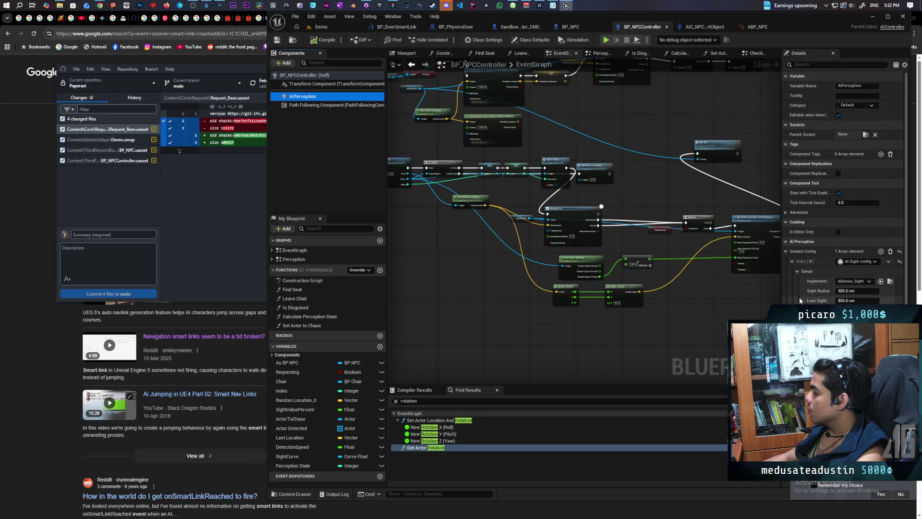
Step: Search Google for "npc wont rotate while walking ue5"
mouse_move(101, 6)
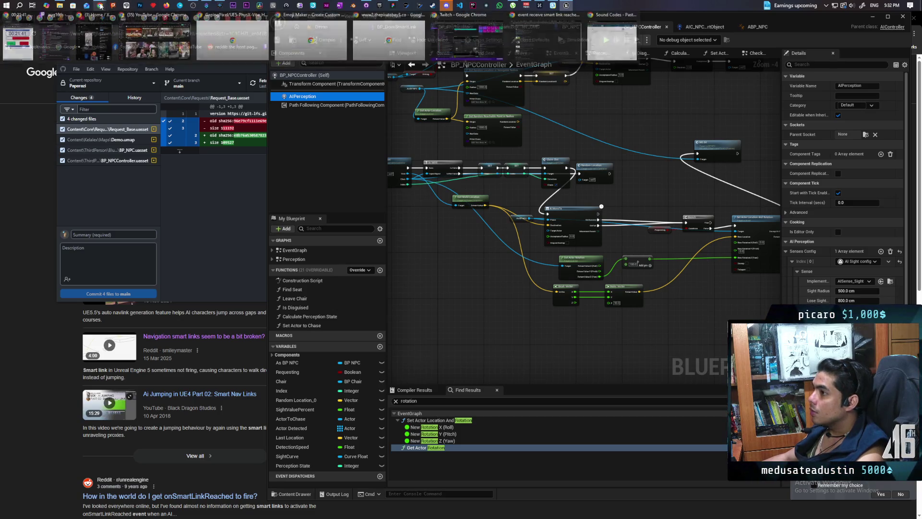
left_click(548, 54)
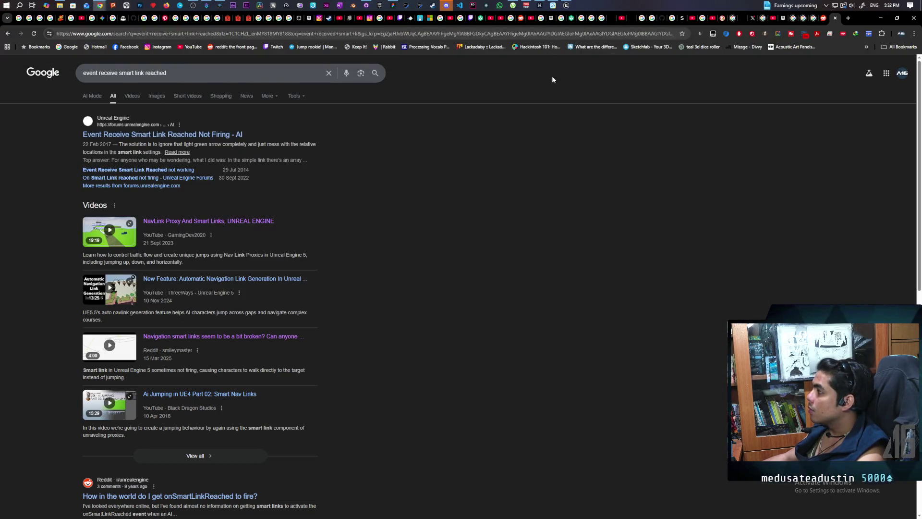
left_click(350, 36)
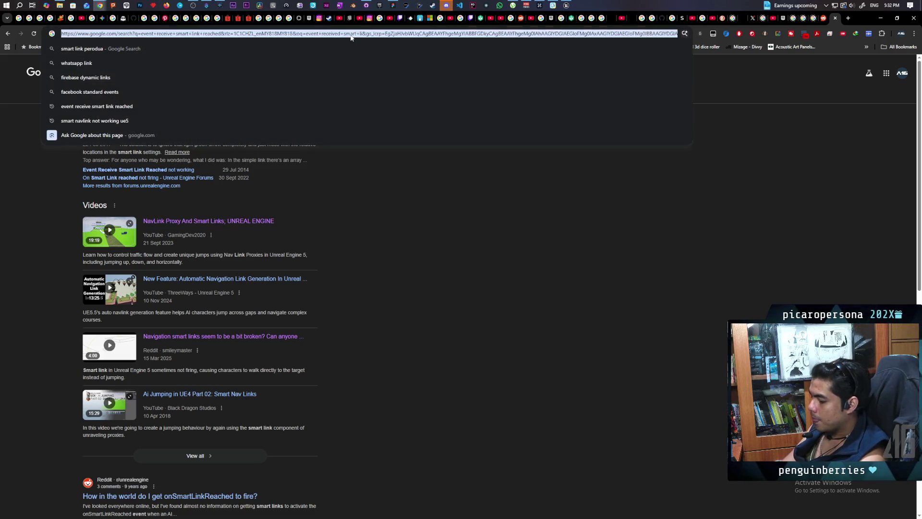
type("npc won")
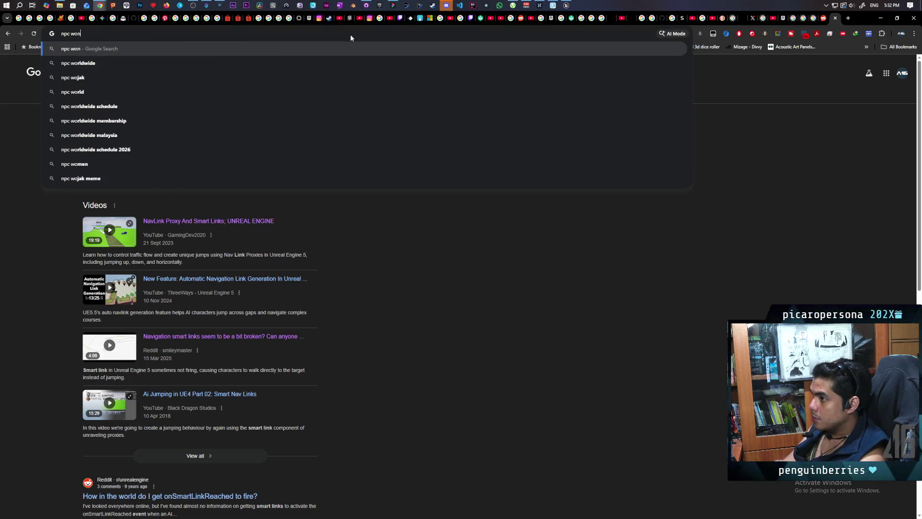
type("t rotate ")
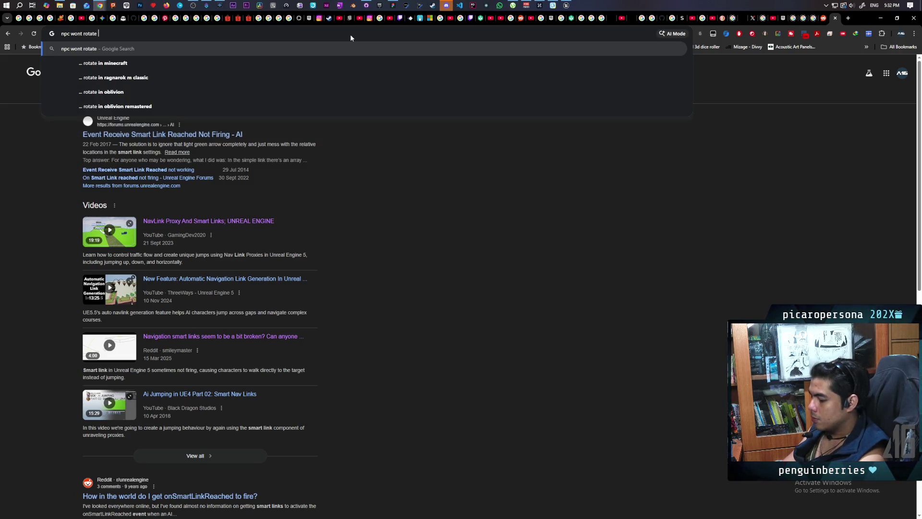
type("while walking")
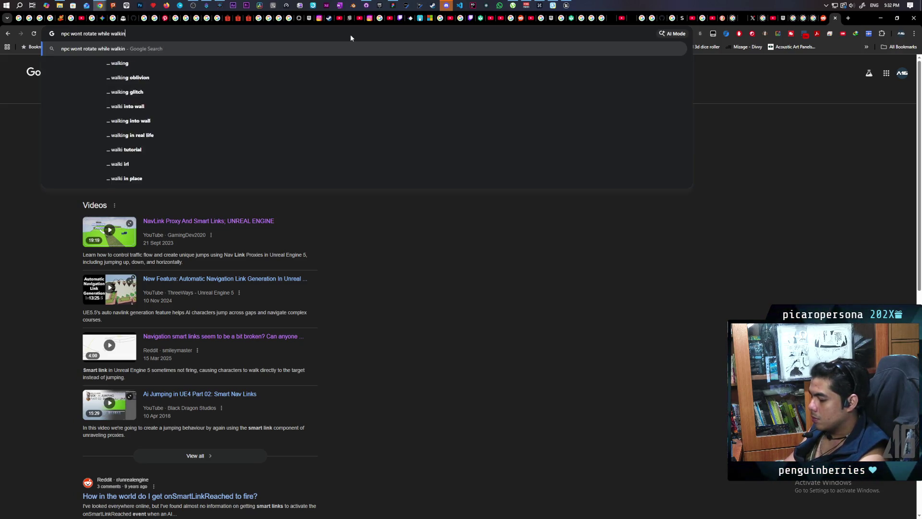
key("Return")
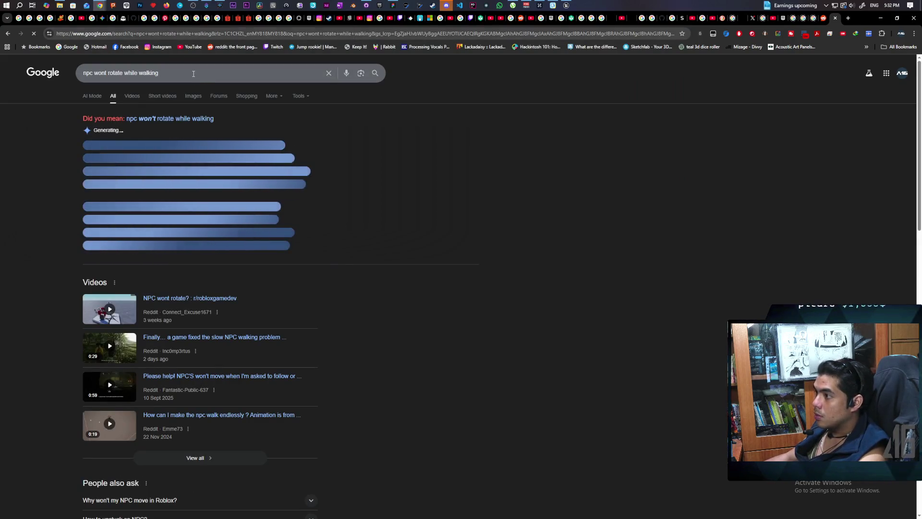
left_click(197, 71)
type("ue5")
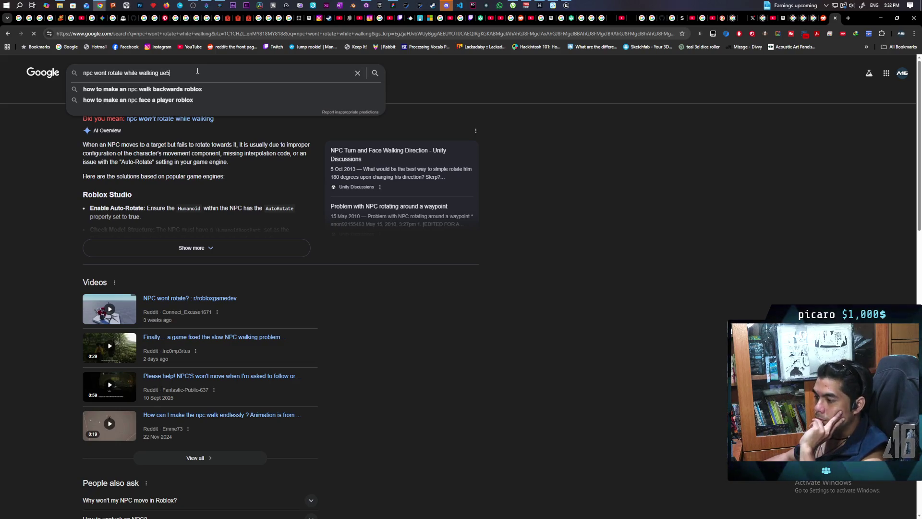
key("Return")
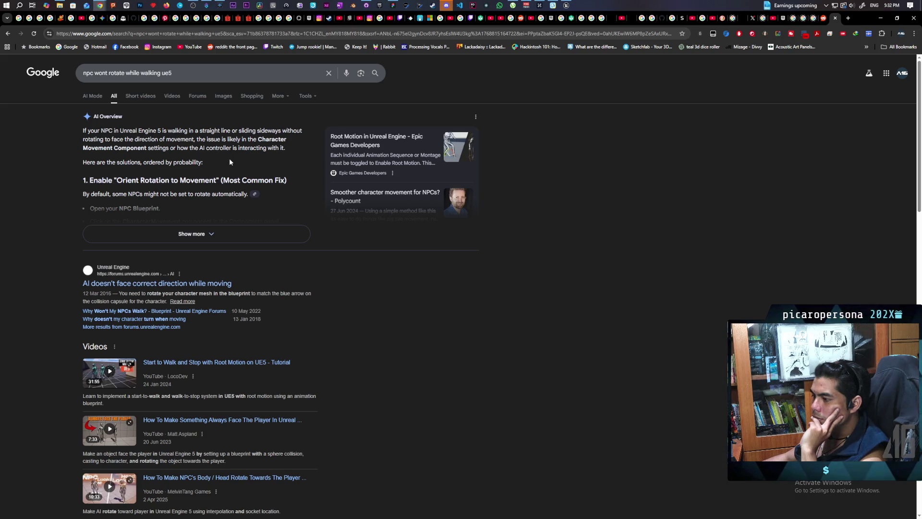
Step: Read through the AI Overview results, then return to the Unreal blueprint editor
scroll(230, 161, "down", 2)
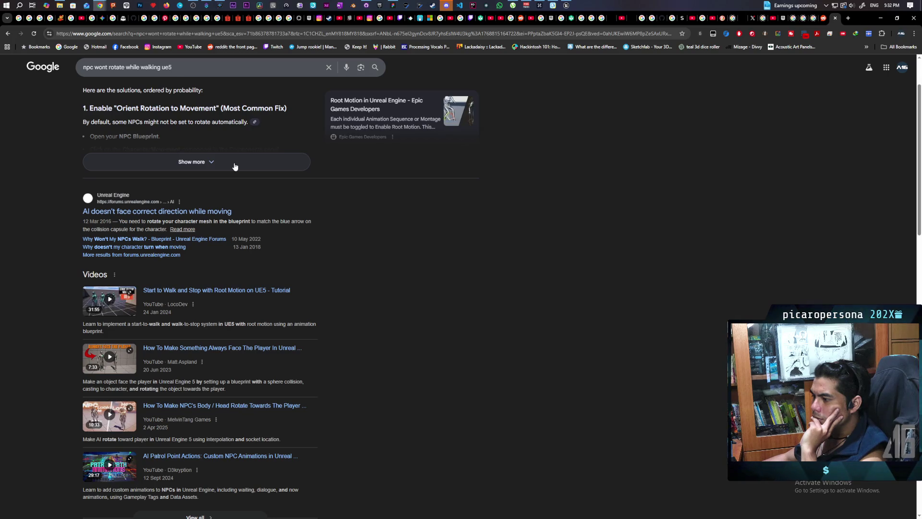
scroll(235, 166, "up", 1)
scroll(234, 165, "down", 1)
scroll(234, 166, "down", 5)
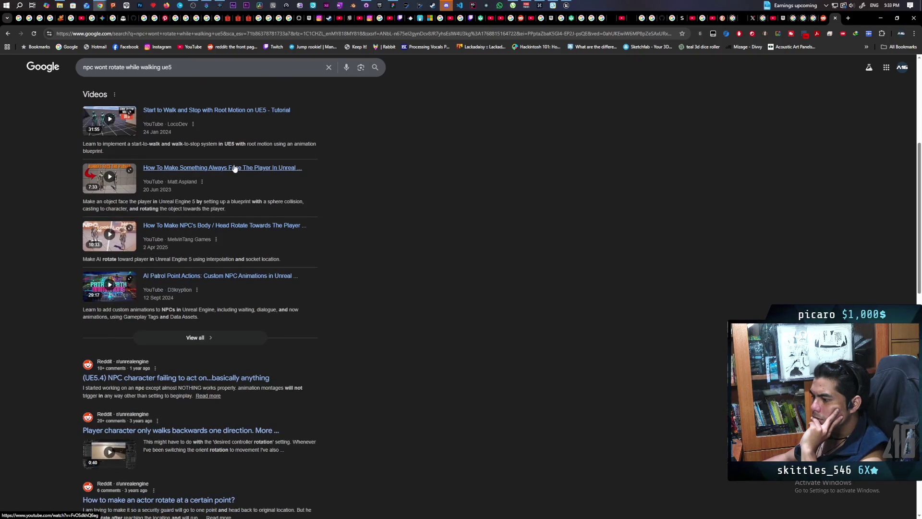
scroll(234, 168, "up", 7)
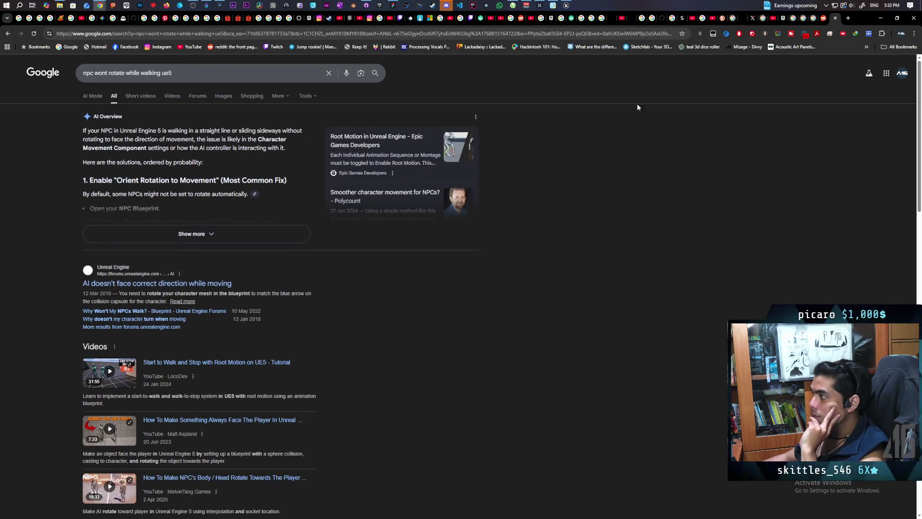
mouse_move(566, 5)
left_click(561, 37)
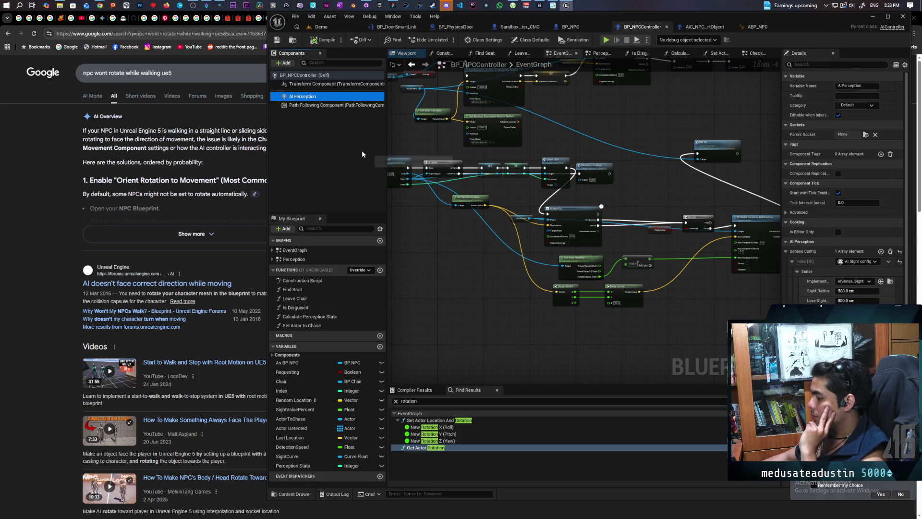
Step: Delete the AIPerception component from BP_NPCController and recompile
key("Delete")
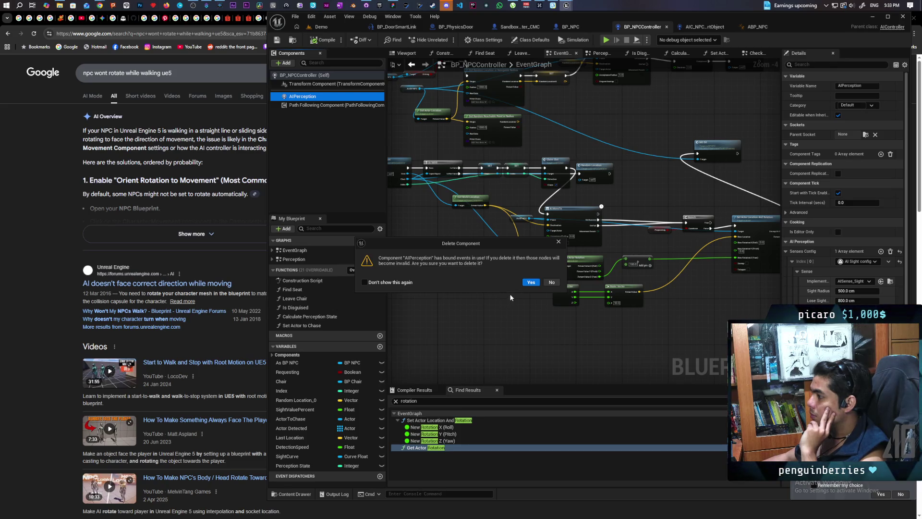
left_click(531, 282)
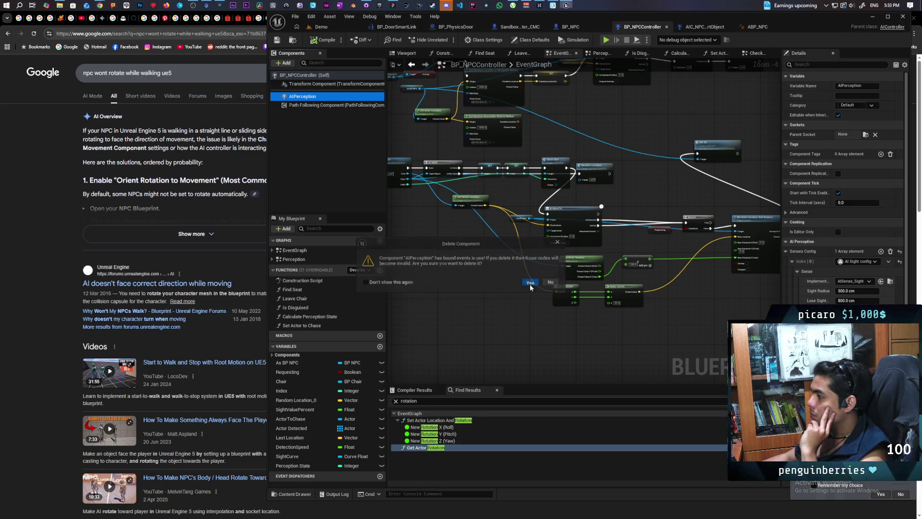
left_click(323, 41)
Step: Unlink and delete the On Target Perception Updated event, recompile, and return to Demo
left_click_drag(613, 280, 457, 260)
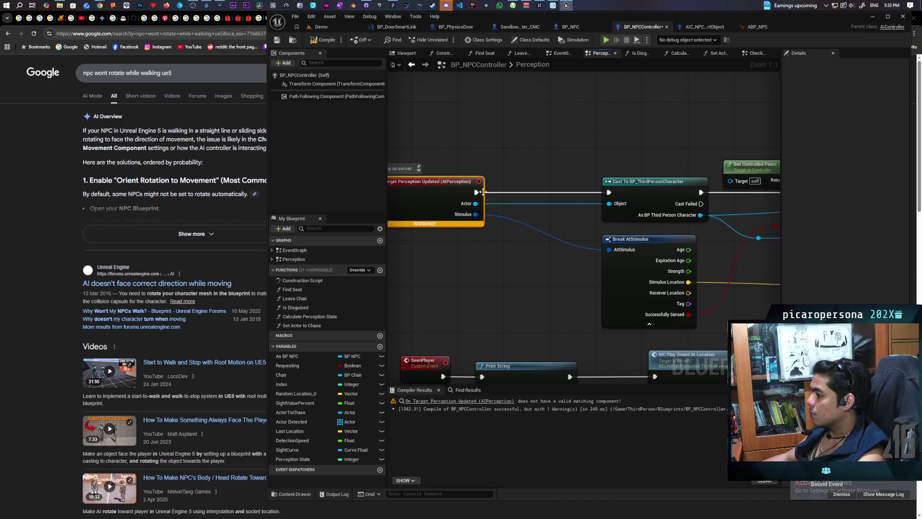
left_click(502, 192, "alt")
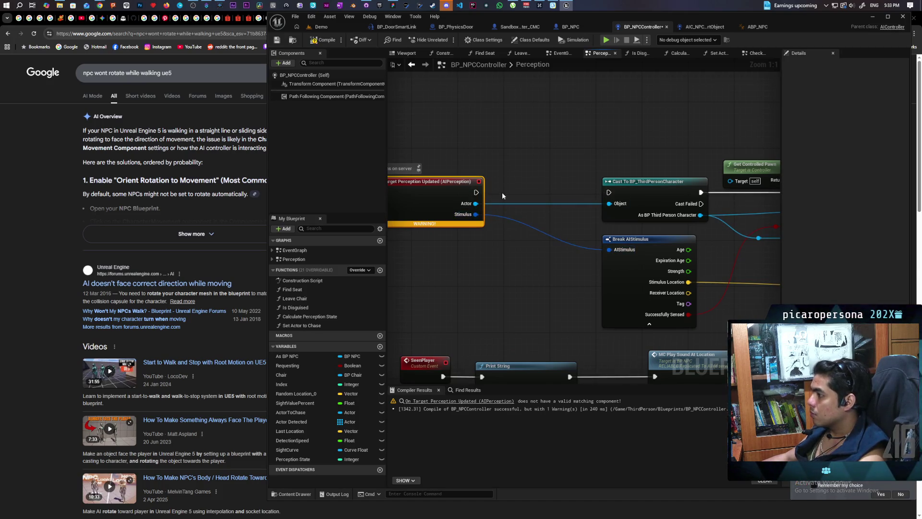
key("F7")
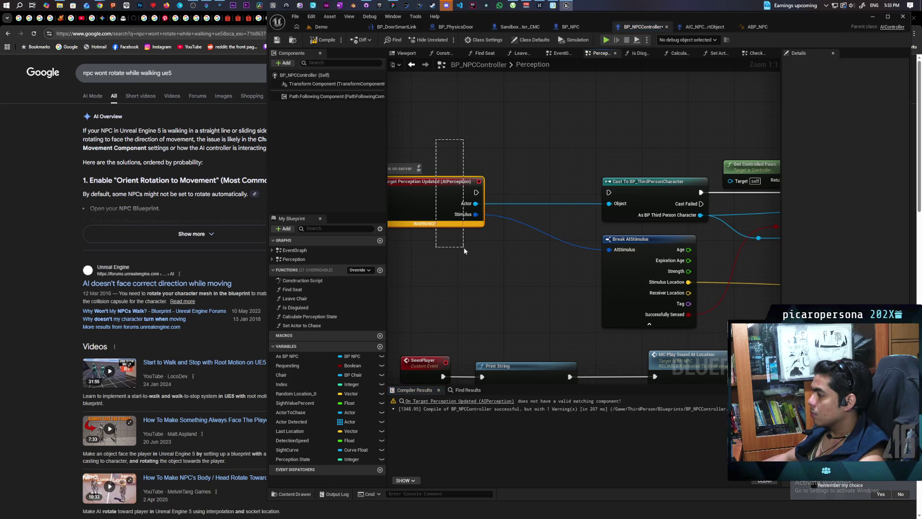
key("Delete")
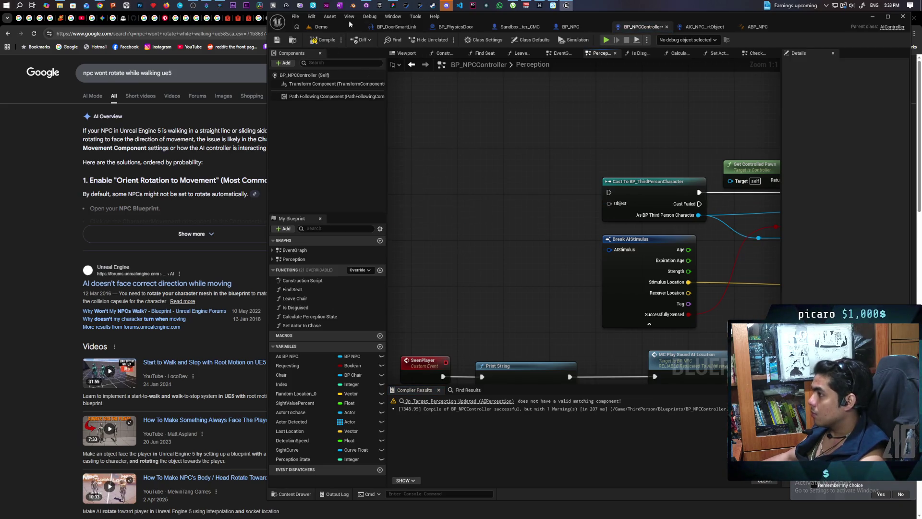
left_click(325, 39)
left_click(321, 26)
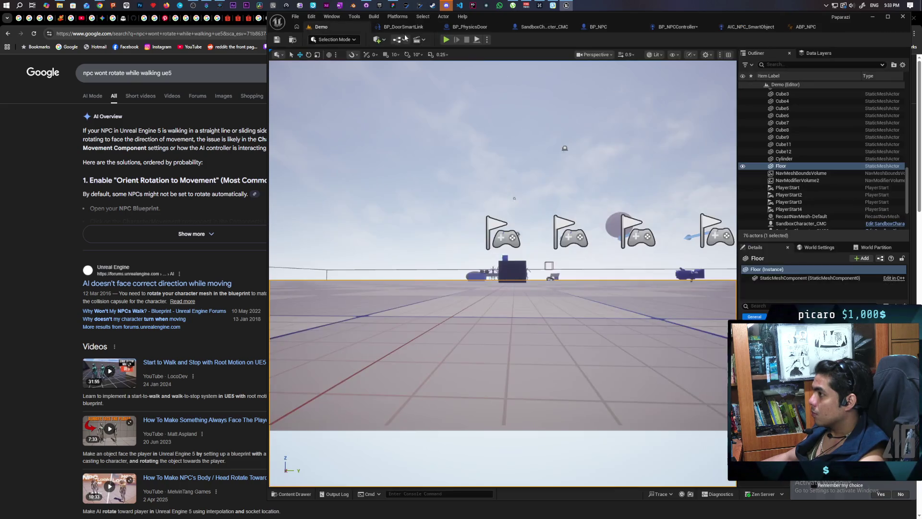
Step: Run a three-client Play in Editor test without AI perception, then reopen BP_NPCController
key("alt+p")
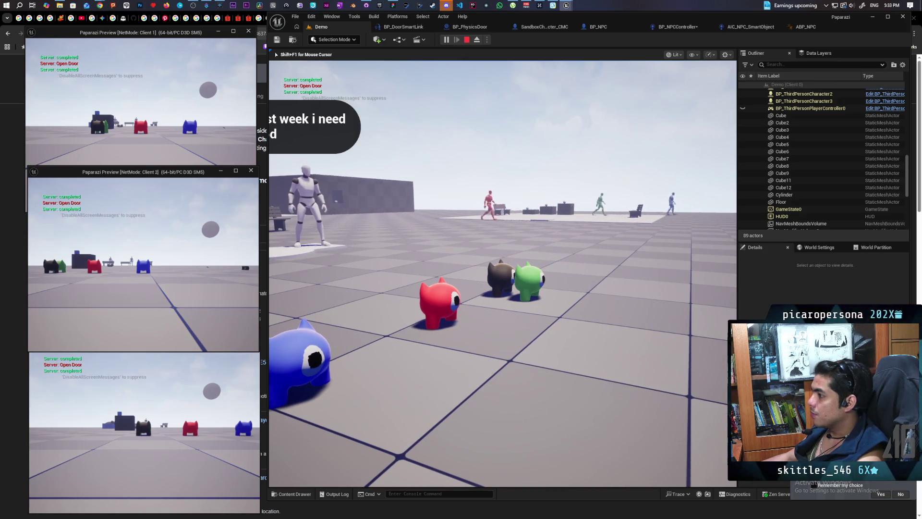
key("Escape")
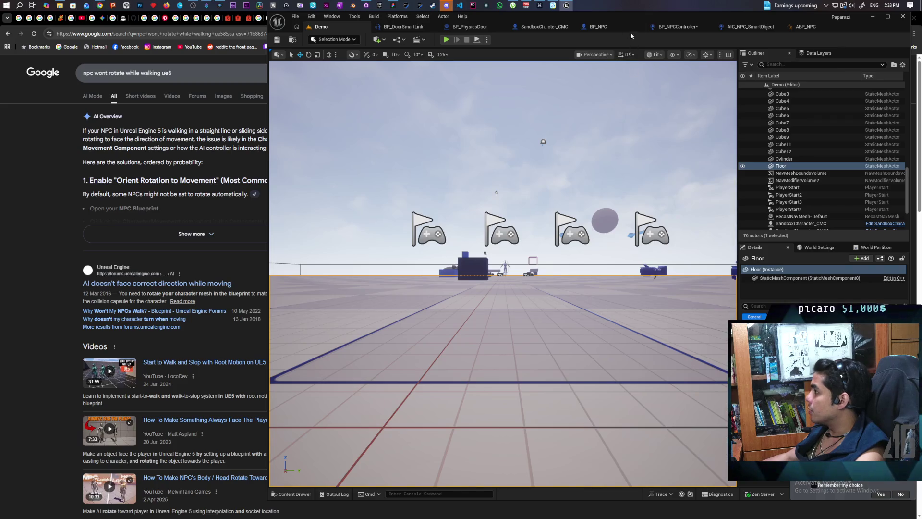
left_click(675, 28)
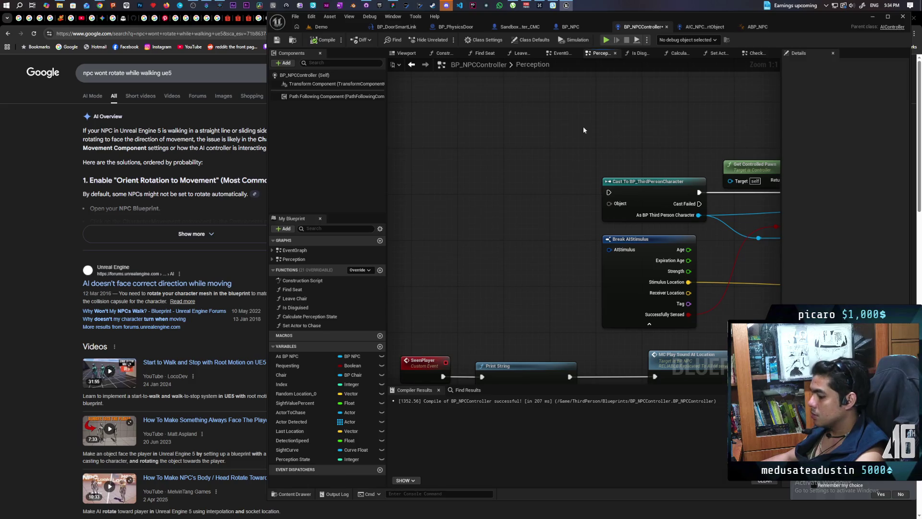
Step: Undo twice to bring back the AIPerception component and event wires, then recompile
key("ctrl+z")
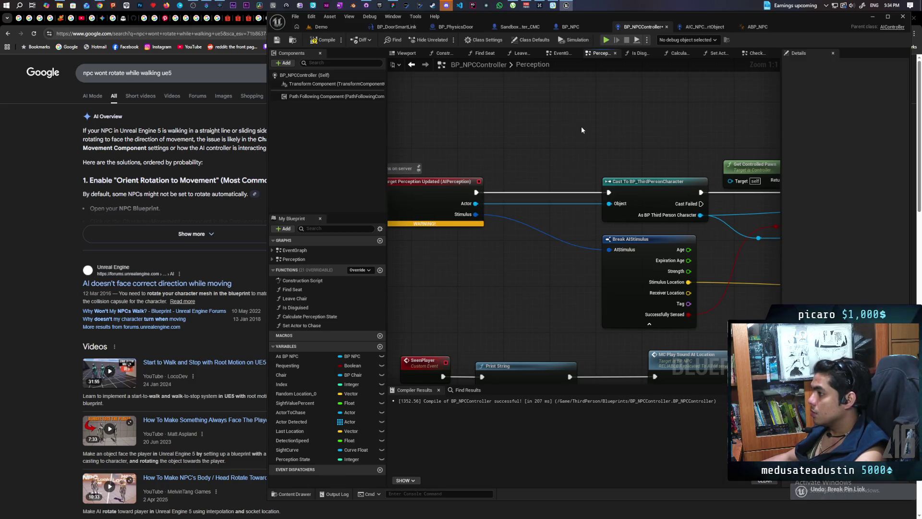
key("ctrl+z")
left_click(323, 41)
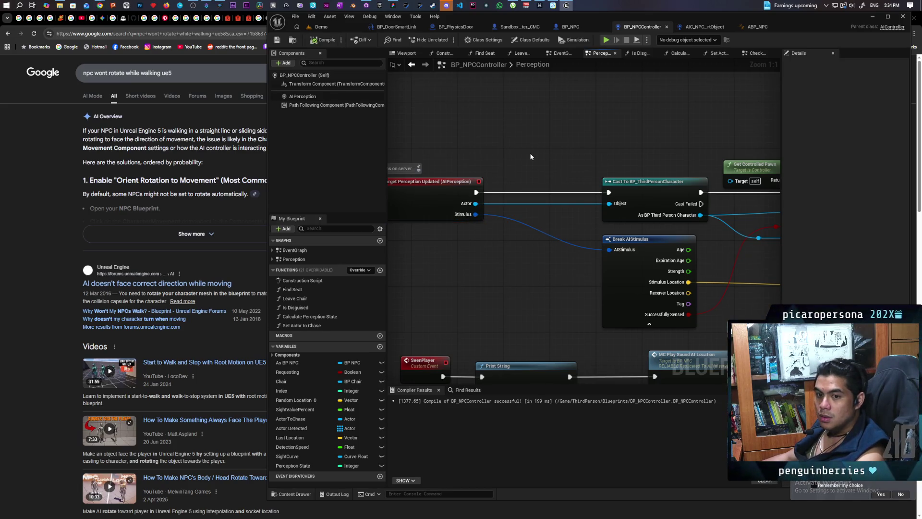
Step: Pan and zoom around the Perception graph to review the Event Tick detection logic
scroll(529, 151, "down", 5)
mouse_move(662, 237)
left_mouse_down()
mouse_move(494, 247)
mouse_move(403, 236)
mouse_move(630, 162)
left_mouse_up()
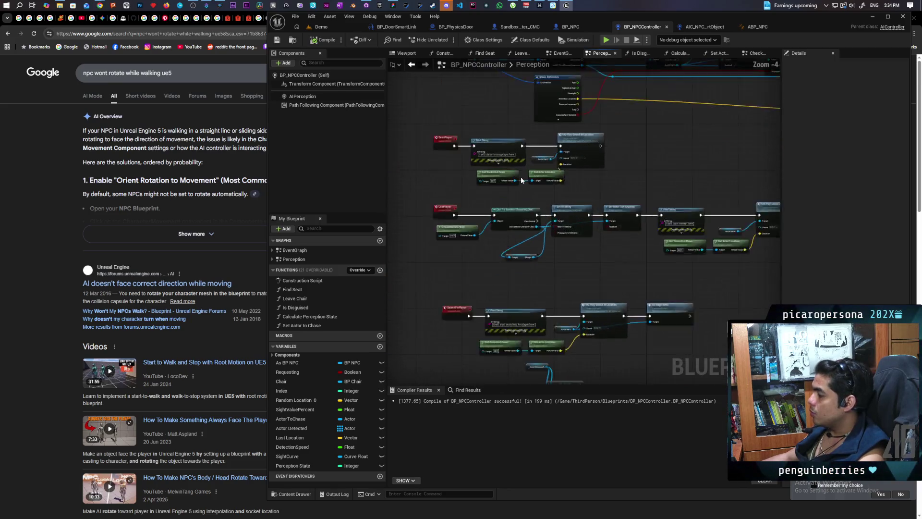
scroll(521, 177, "down", 1)
scroll(461, 195, "down", 1)
scroll(465, 226, "up", 4)
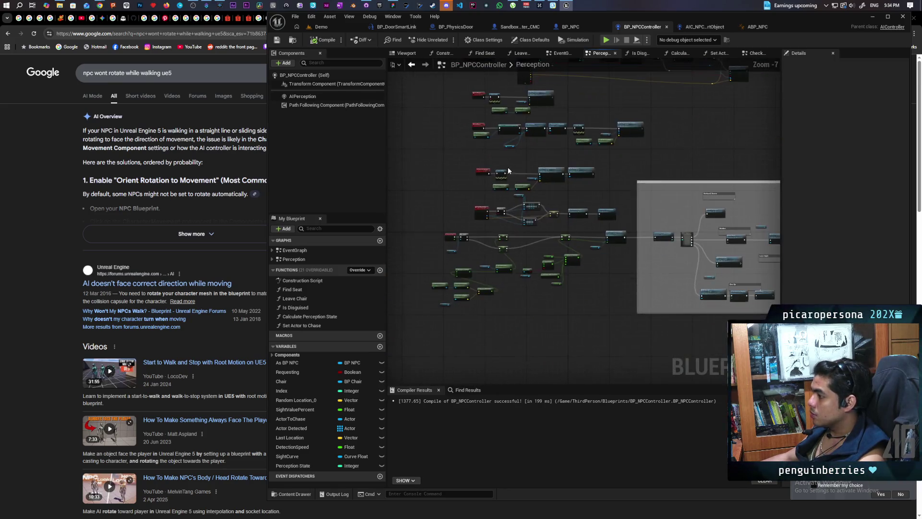
scroll(528, 192, "down", 3)
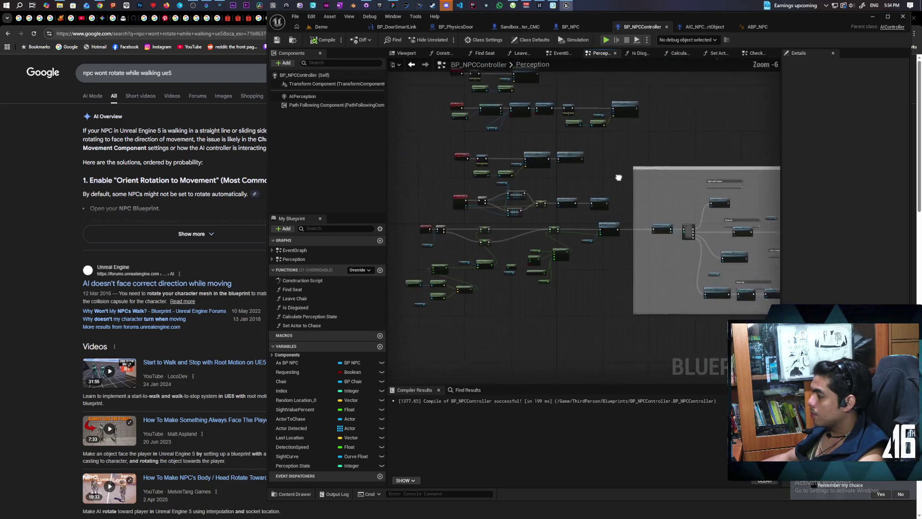
scroll(525, 159, "up", 2)
scroll(611, 245, "down", 2)
left_click_drag(611, 245, 666, 182)
scroll(470, 197, "up", 4)
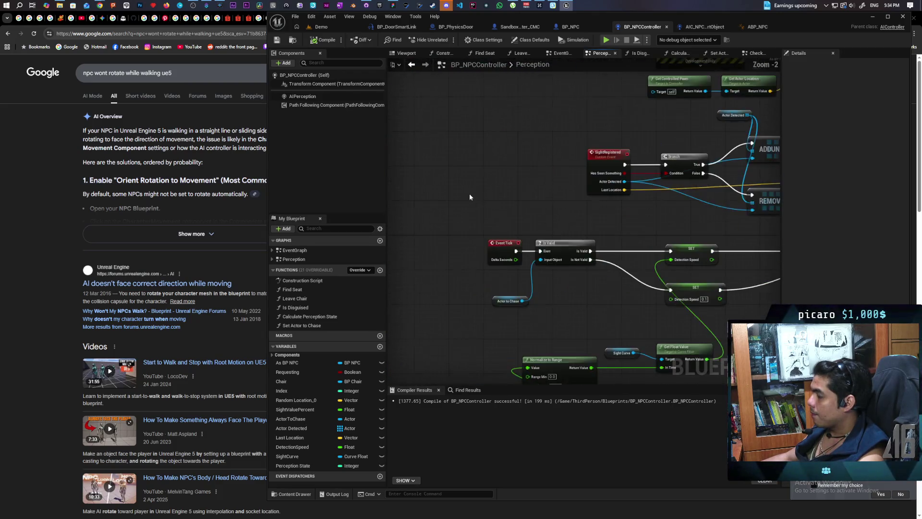
scroll(469, 197, "down", 4)
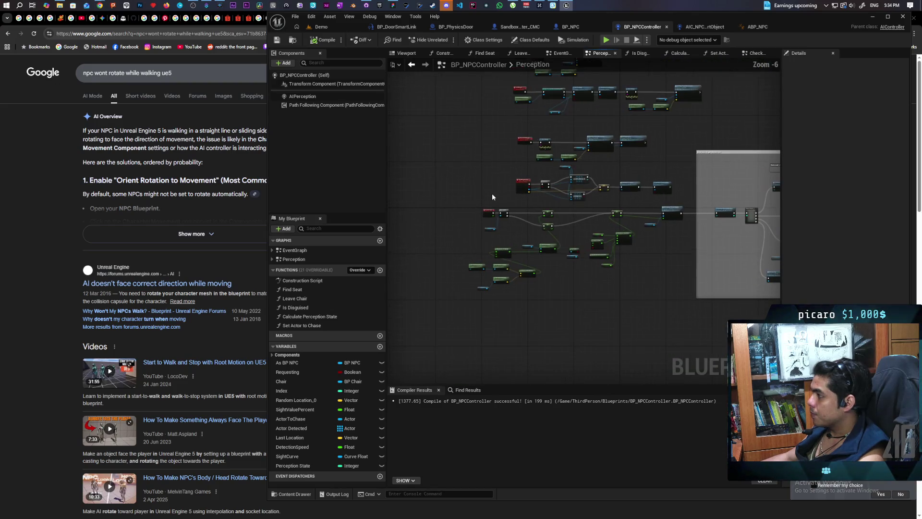
scroll(474, 209, "up", 2)
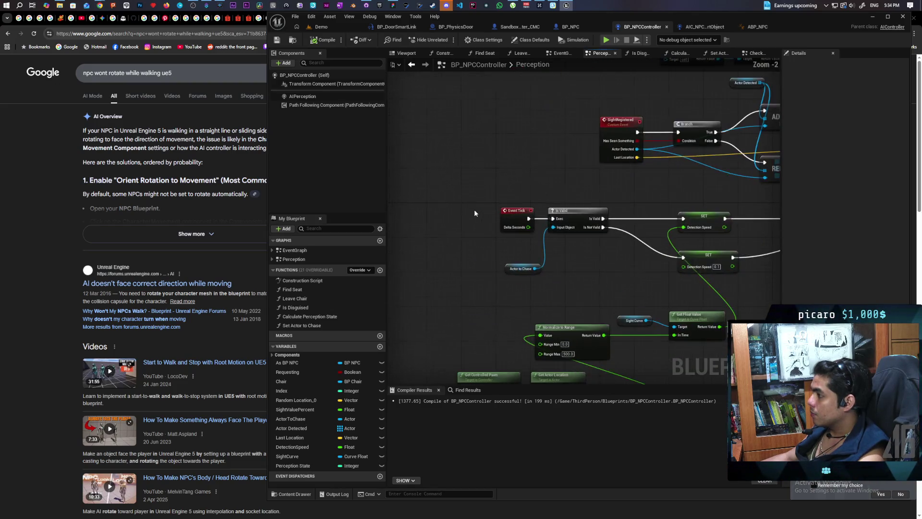
scroll(460, 169, "up", 1)
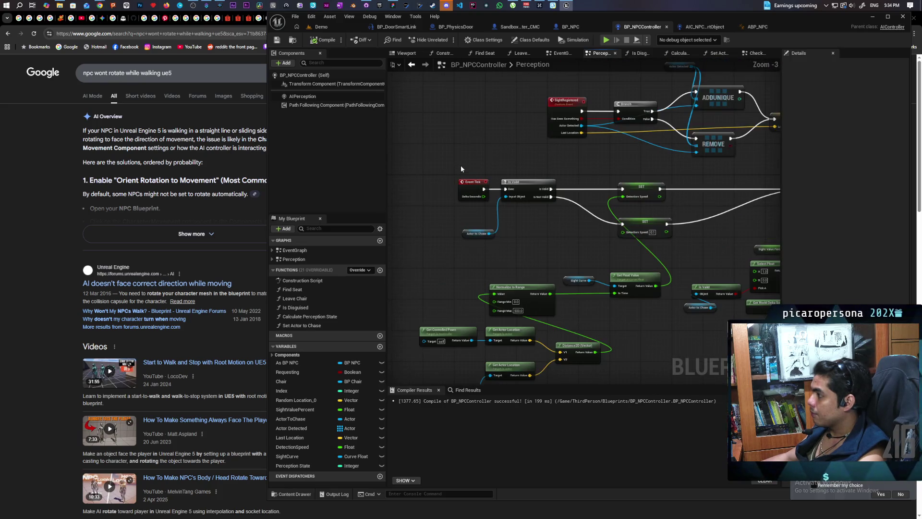
scroll(460, 166, "down", 1)
scroll(446, 196, "up", 1)
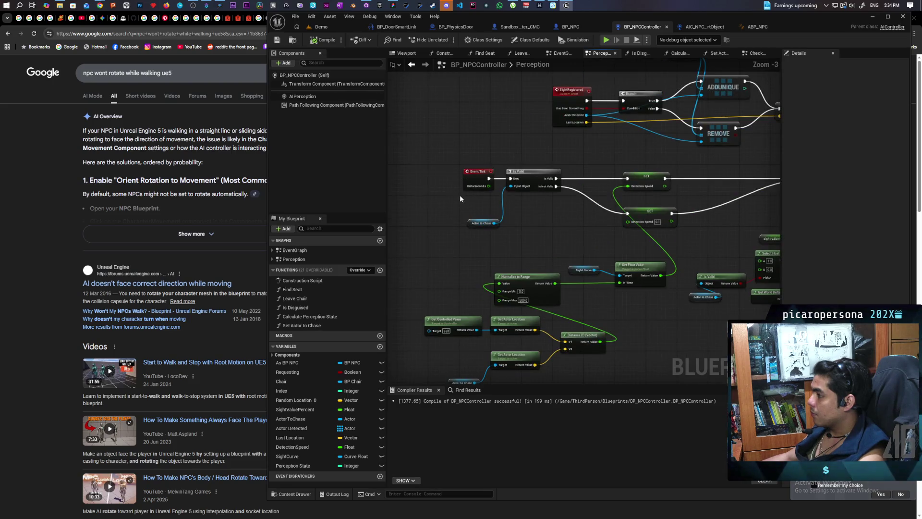
left_click_drag(459, 194, 457, 139)
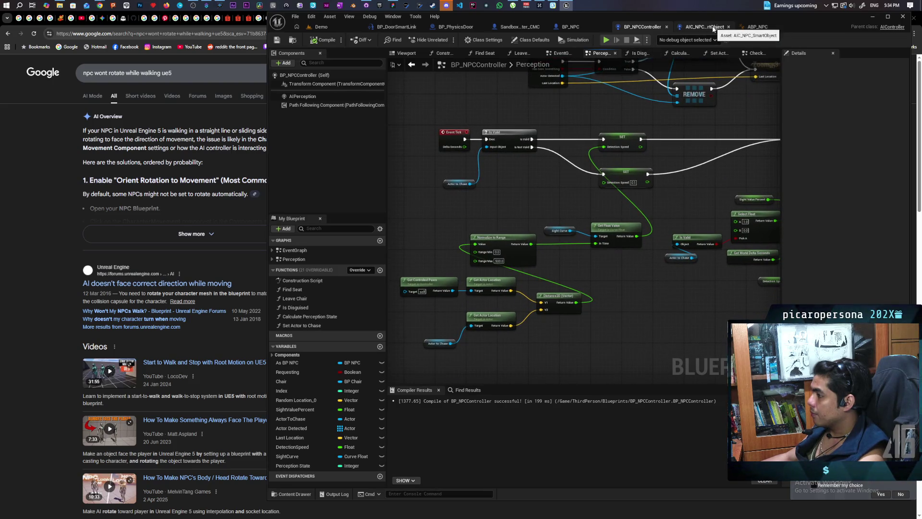
Step: Switch to the controller's EventGraph and zoom around its nodes
left_click(561, 56)
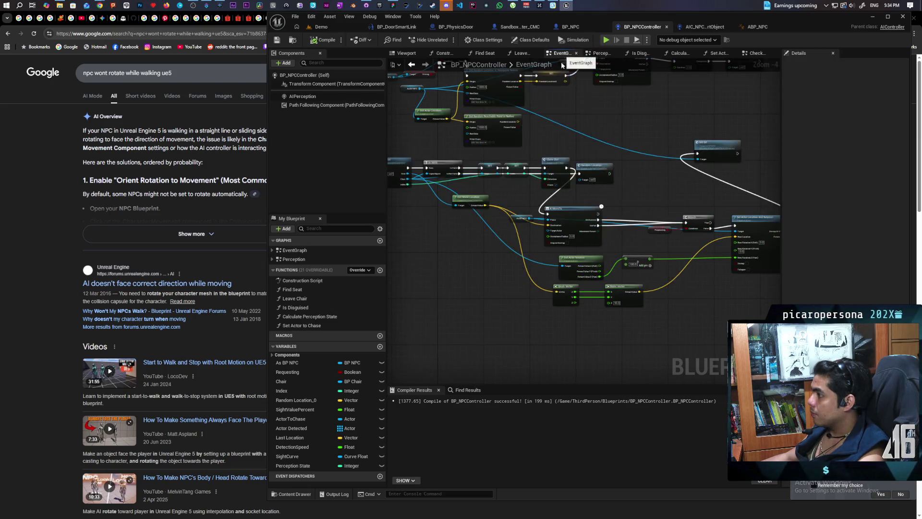
scroll(563, 266, "down", 2)
scroll(562, 266, "up", 2)
scroll(562, 261, "down", 3)
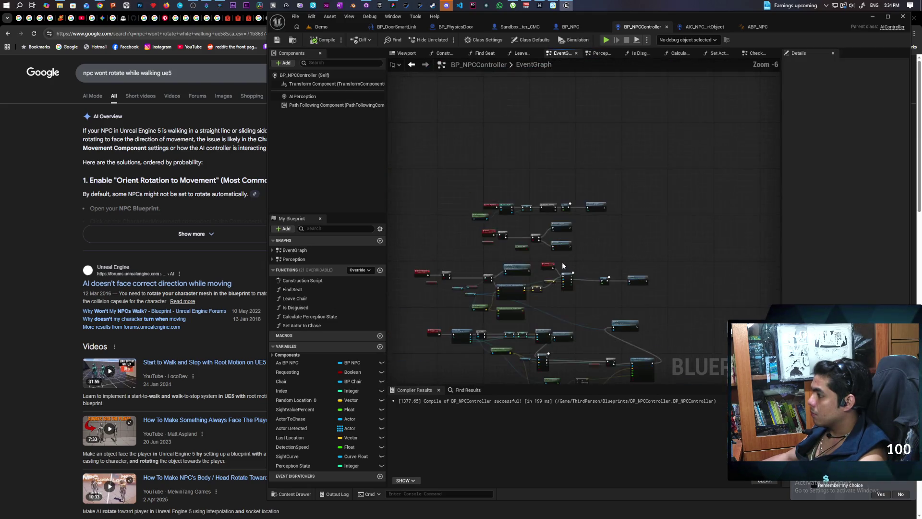
scroll(526, 160, "up", 3)
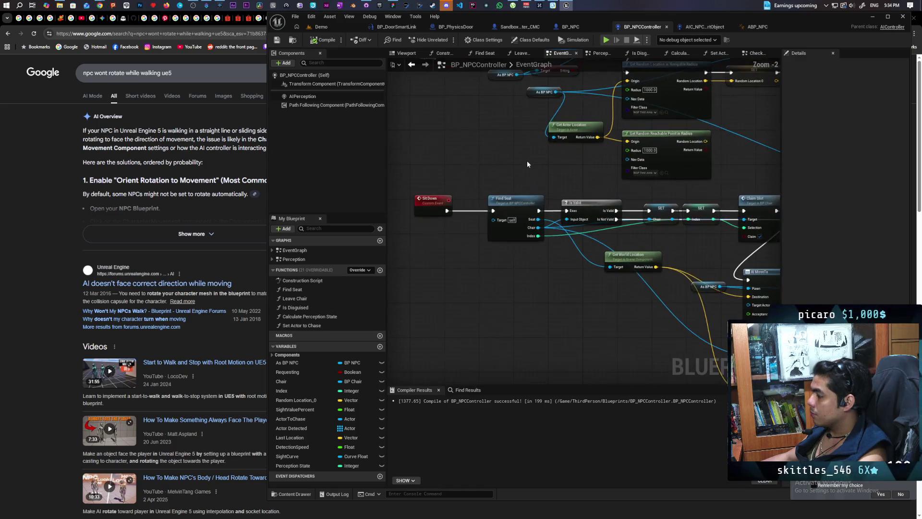
scroll(506, 268, "down", 2)
scroll(457, 241, "up", 2)
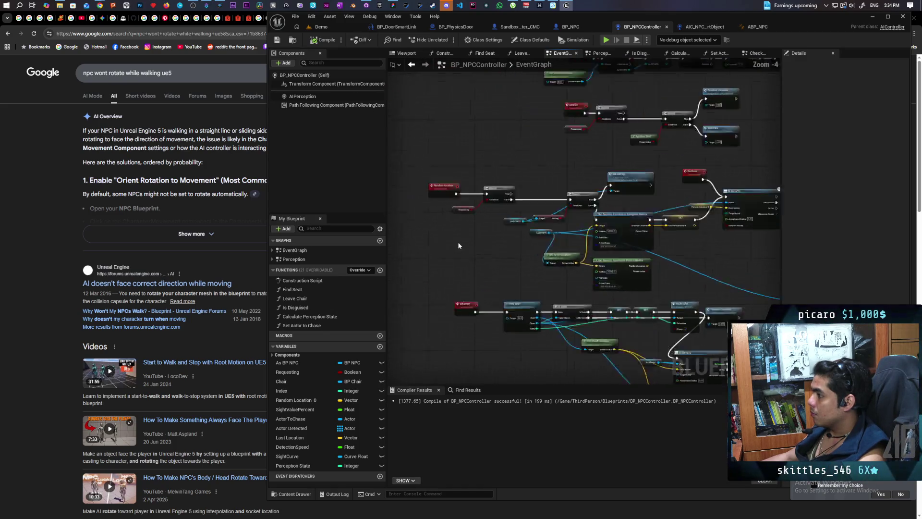
scroll(480, 236, "down", 2)
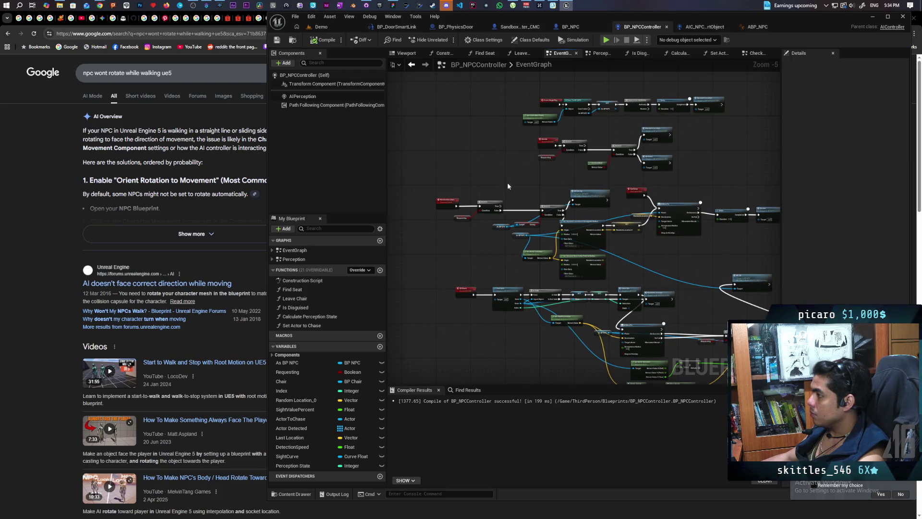
scroll(507, 182, "up", 3)
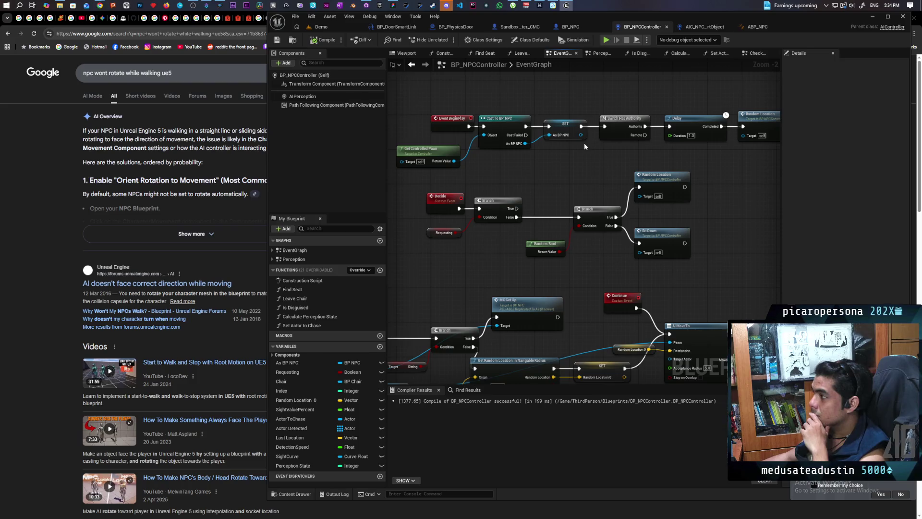
Step: Break Event Tick's exec link to Is Valid in the Perception graph, then compile and save
left_click(598, 54)
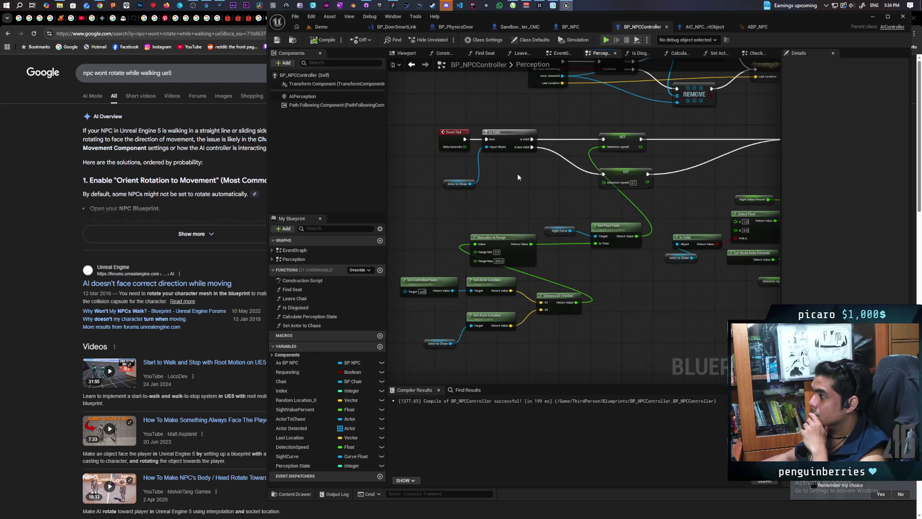
left_click_drag(537, 182, 522, 213)
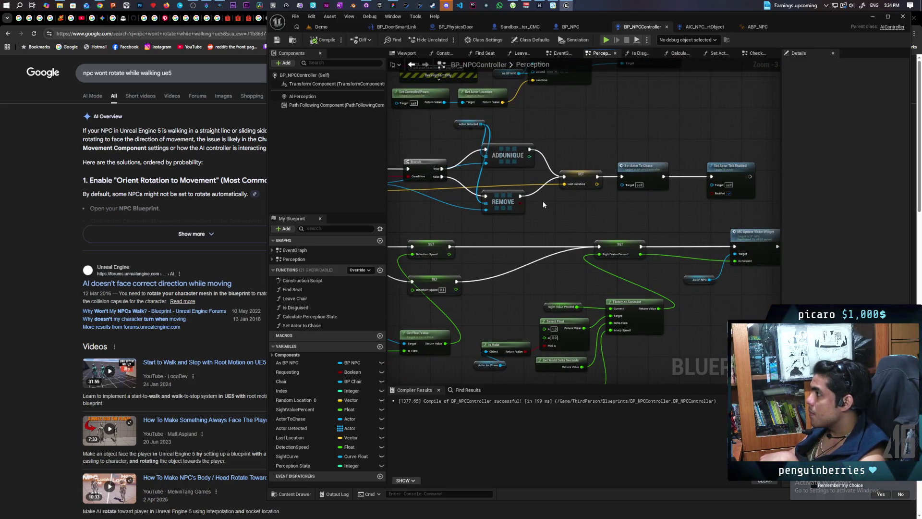
mouse_move(532, 197)
left_mouse_down()
mouse_move(529, 323)
mouse_move(454, 345)
mouse_move(494, 331)
mouse_move(533, 301)
left_mouse_up()
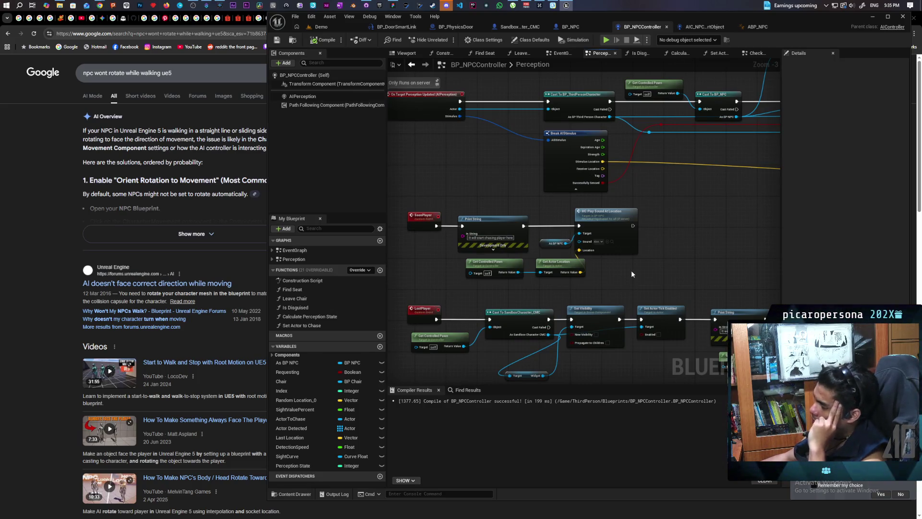
scroll(616, 243, "down", 5)
left_click_drag(615, 243, 591, 132)
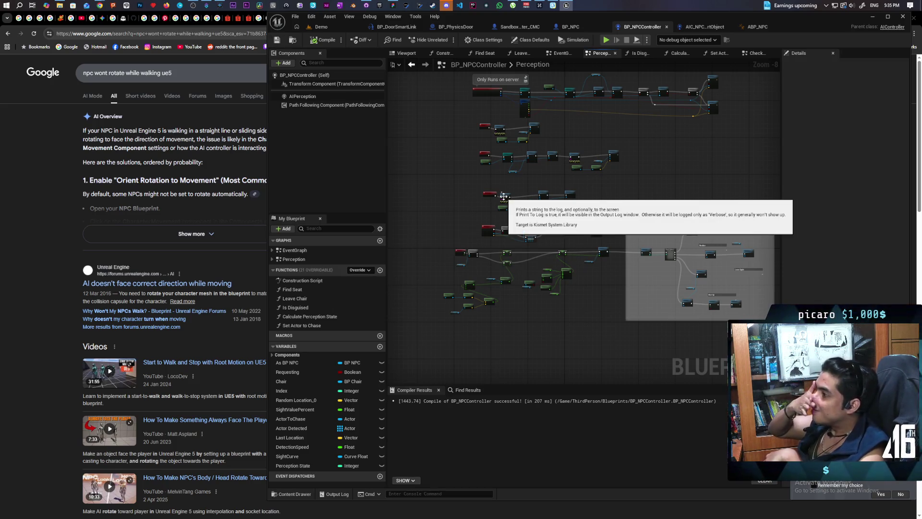
scroll(491, 240, "up", 6)
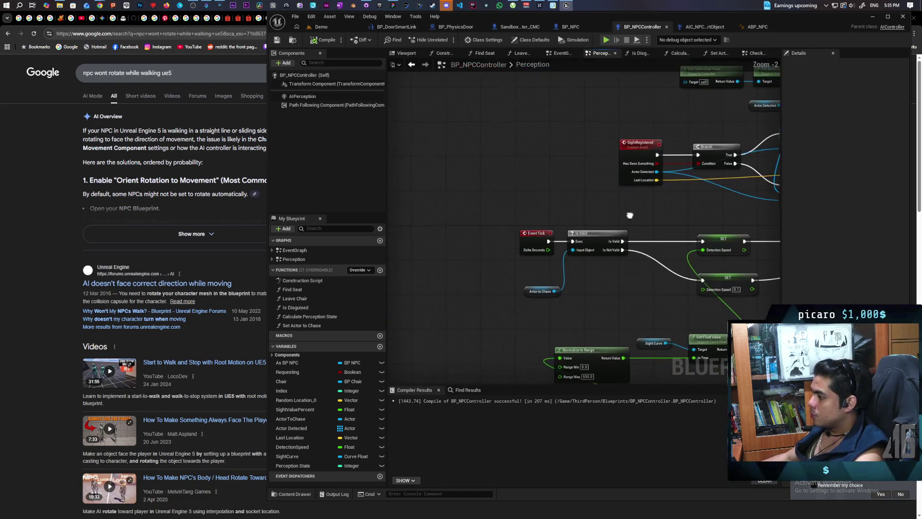
left_click(563, 244, "alt")
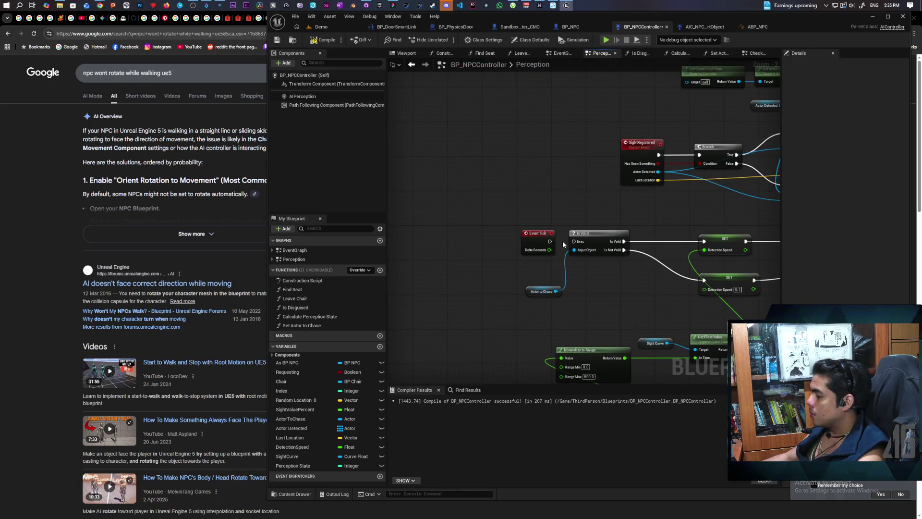
left_click(329, 42)
key("ctrl+s")
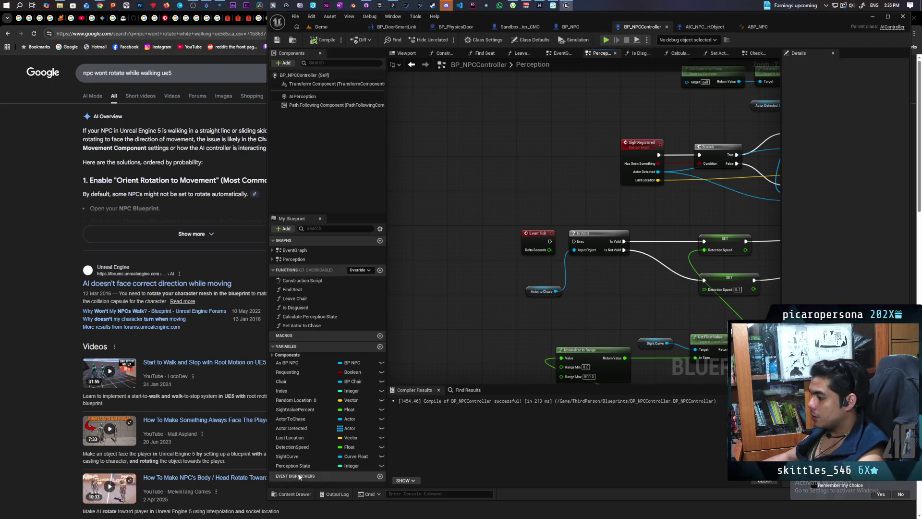
Step: Review the SightCurve, DetectionSpeed, Actor Detected, ActorToChase, SightValuePercent and Index variables, then playtest Demo
left_click(290, 465)
left_click(295, 457)
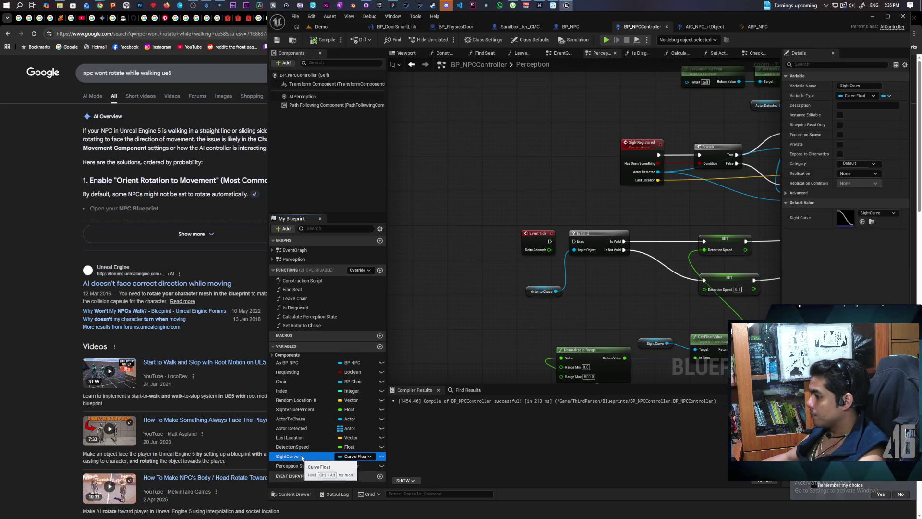
left_click(306, 448)
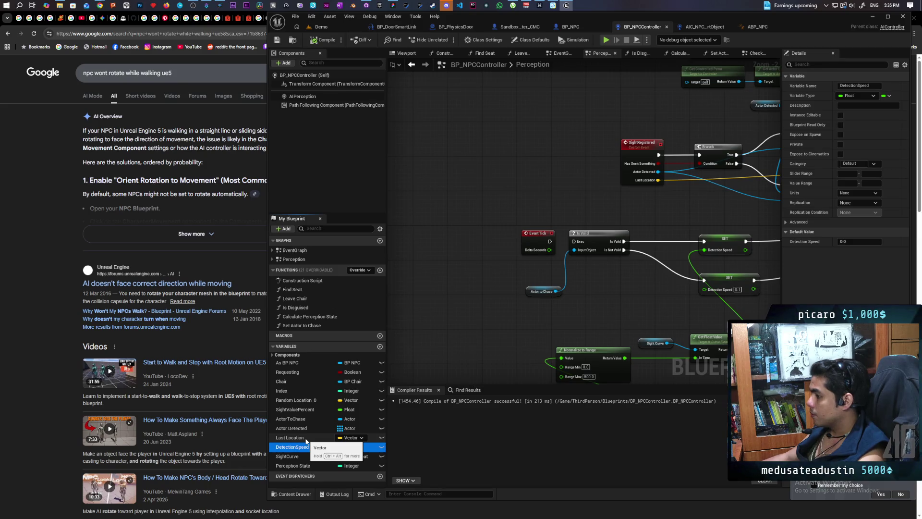
left_click(305, 427)
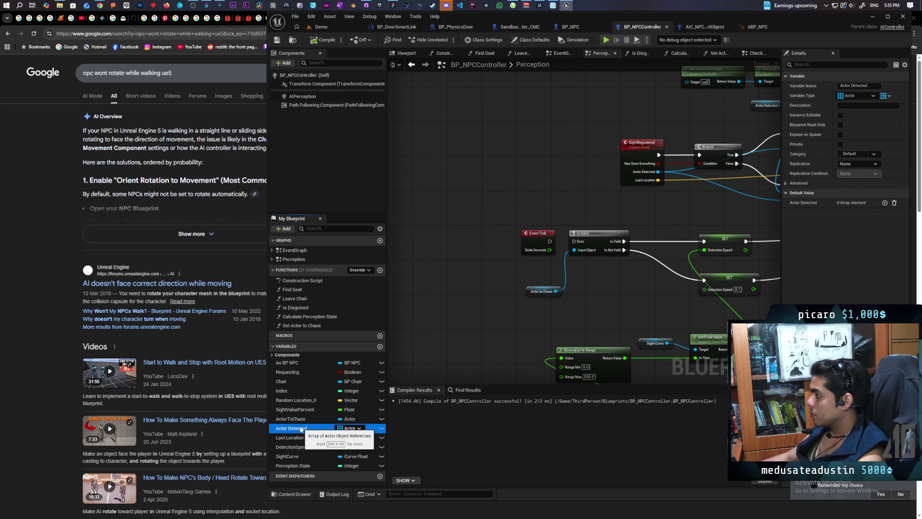
left_click(308, 420)
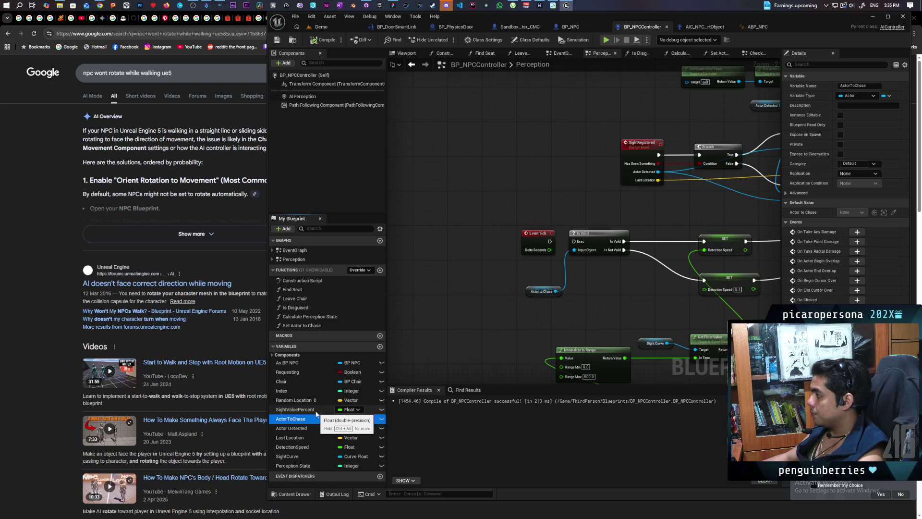
left_click(316, 412)
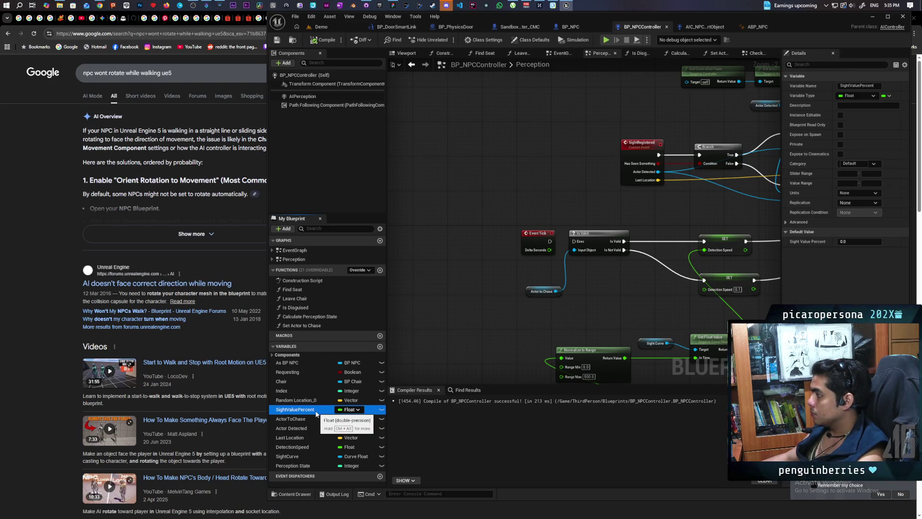
key("Up")
key("Up")
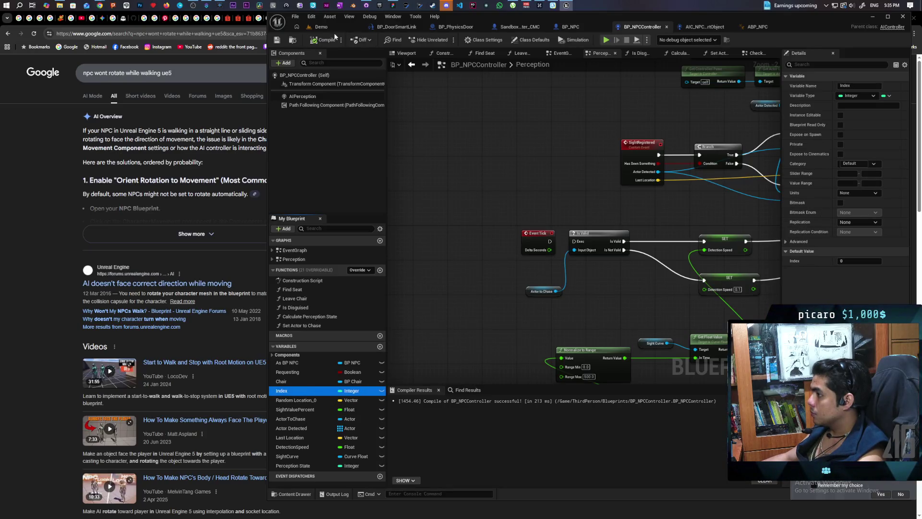
left_click(321, 27)
key("alt+p")
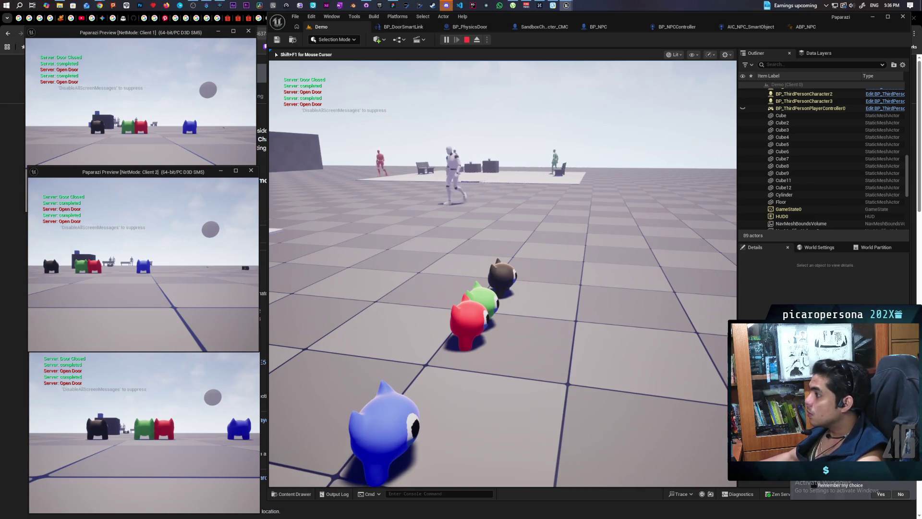
Step: Stop the three-client playtest and go back to BP_NPCController's Perception graph
key("Escape")
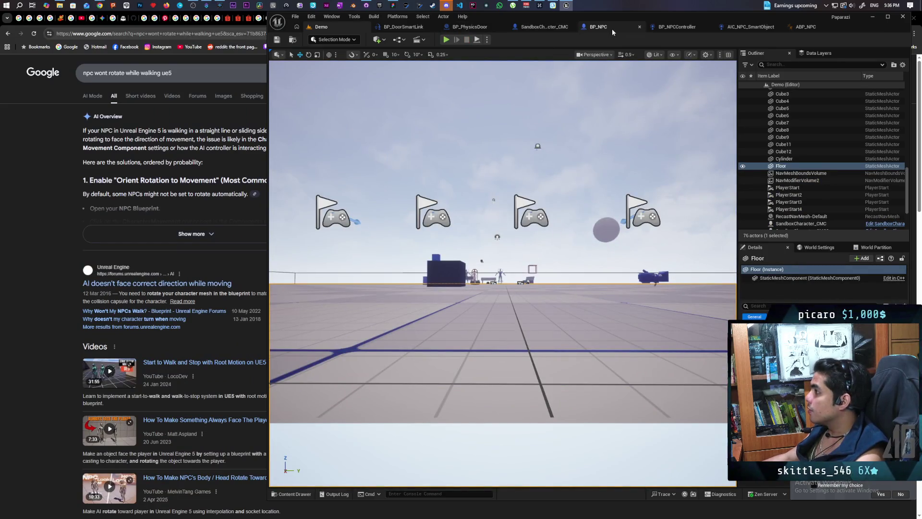
left_click(673, 27)
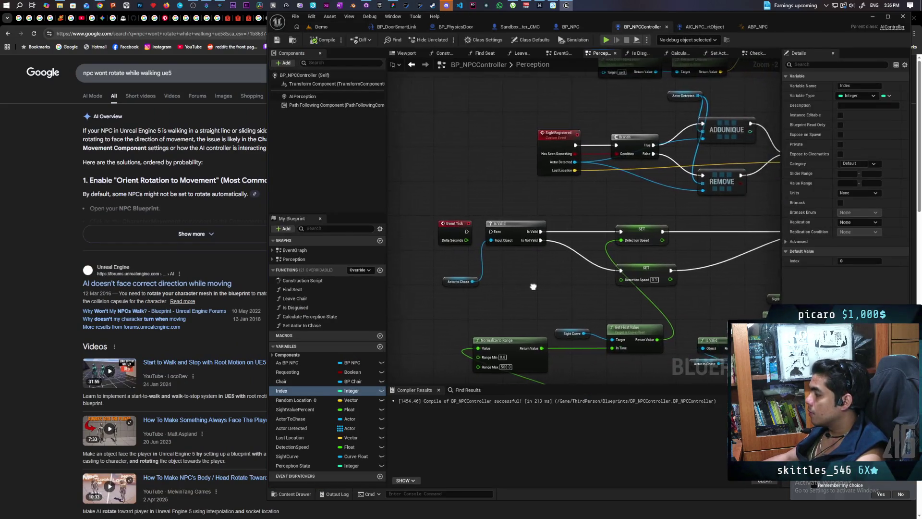
Step: Reconnect Event Tick's exec pin to Is Valid in the Perception graph
mouse_move(572, 271)
left_mouse_down()
mouse_move(600, 282)
mouse_move(364, 280)
left_mouse_up()
scroll(678, 272, "down", 3)
scroll(678, 272, "up", 3)
left_click_drag(526, 224, 551, 222)
Step: Turn off Start with Tick Enabled in Class Defaults, then playtest the Demo level
left_click(534, 38)
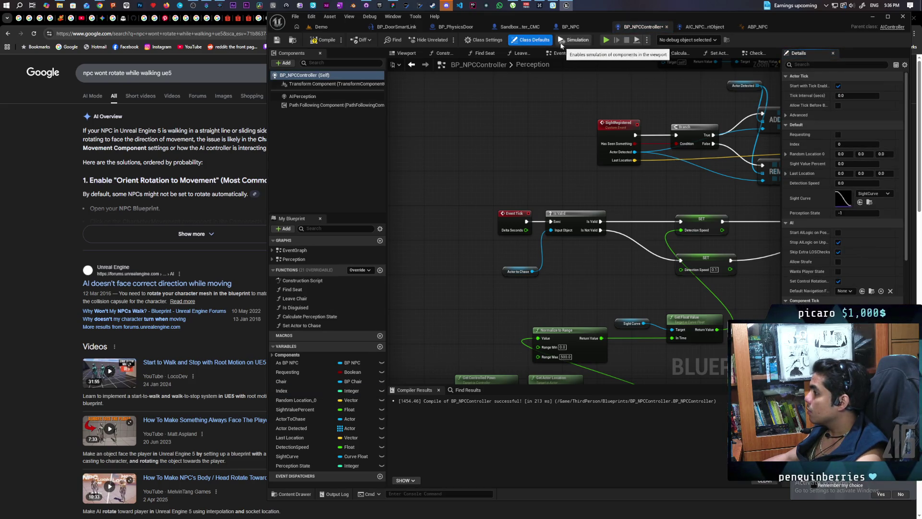
left_click(838, 86)
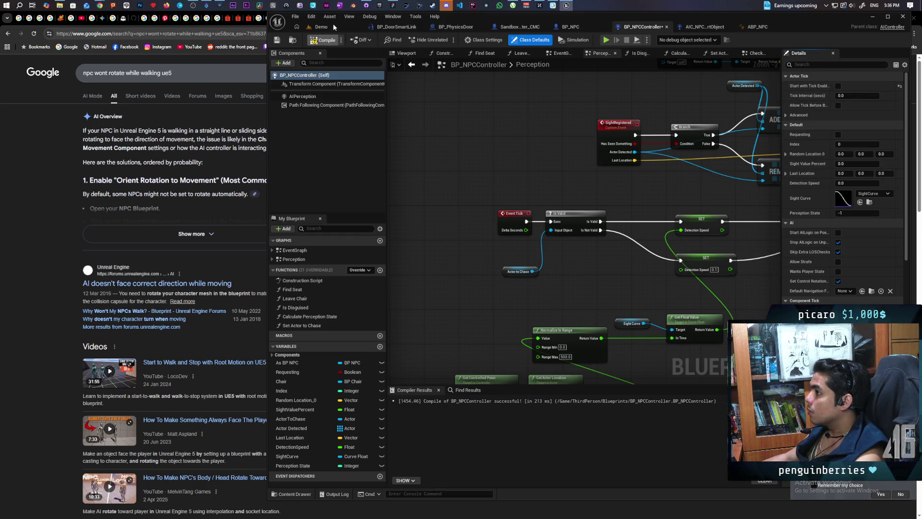
left_click(333, 26)
left_click(446, 40)
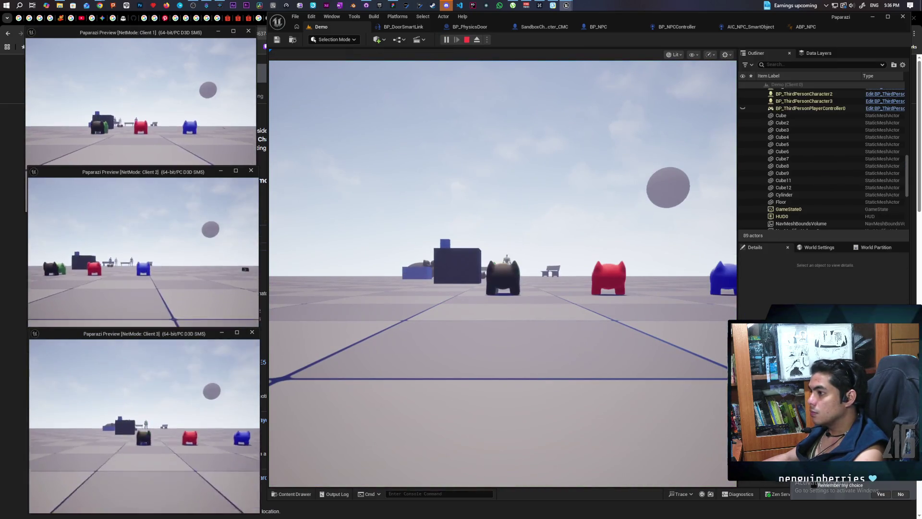
key("w")
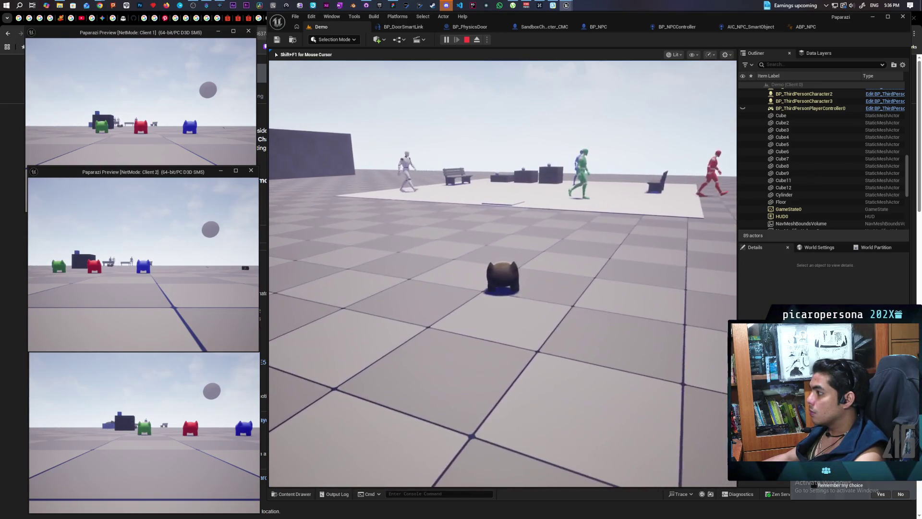
key("s")
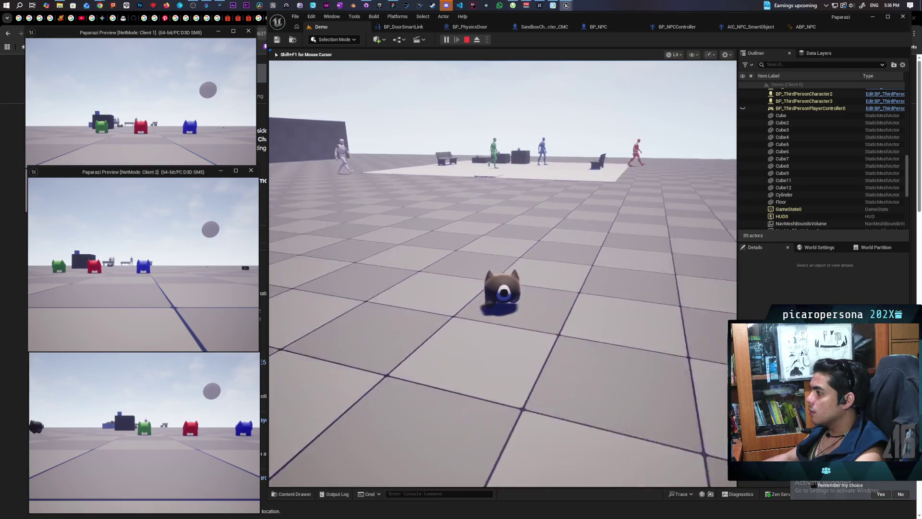
key("w")
key("shift+F1")
key("Escape")
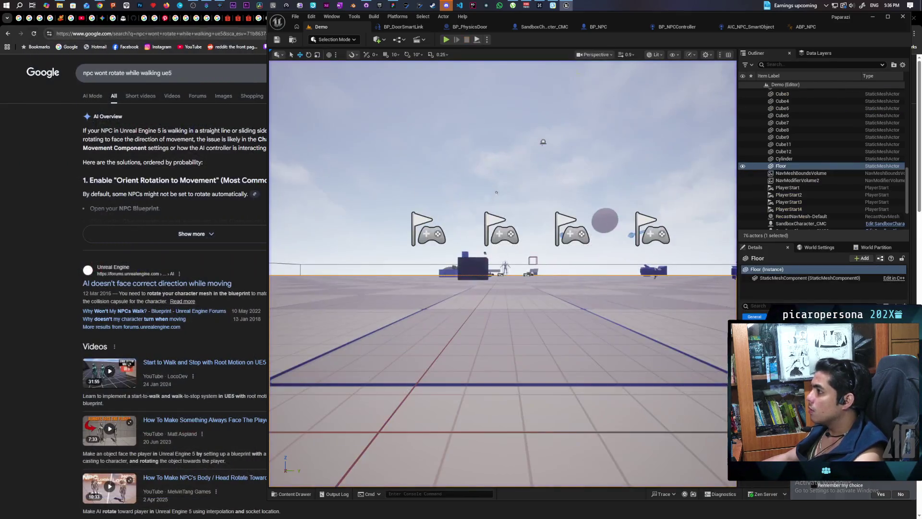
Step: Look over the SandboxCharacter_CMC and BP_NPC blueprint graphs
left_click(574, 30)
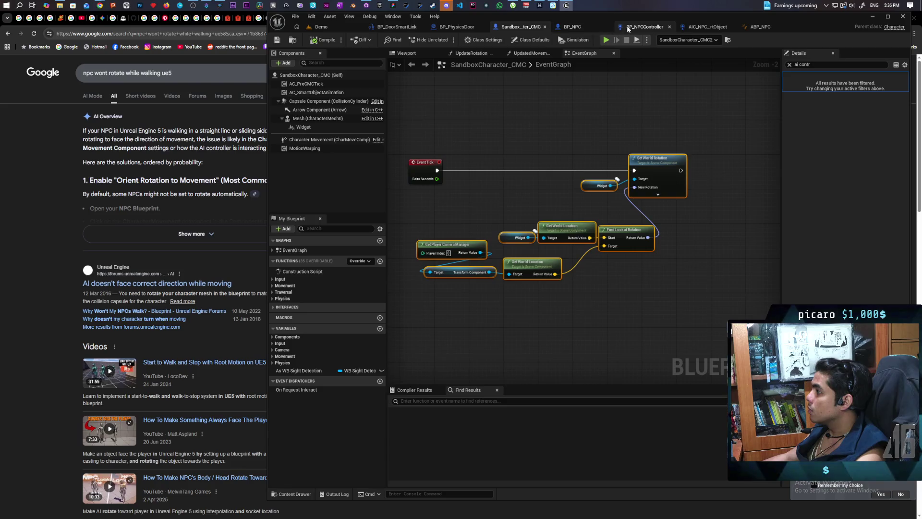
left_click(581, 27)
mouse_move(513, 217)
left_mouse_down()
mouse_move(560, 226)
mouse_move(531, 220)
mouse_move(570, 212)
left_mouse_up()
scroll(567, 216, "down", 2)
Step: Unhook Event Tick from Is Valid in BP_NPCController and paste a "Hello" Print String after it
left_click(645, 27)
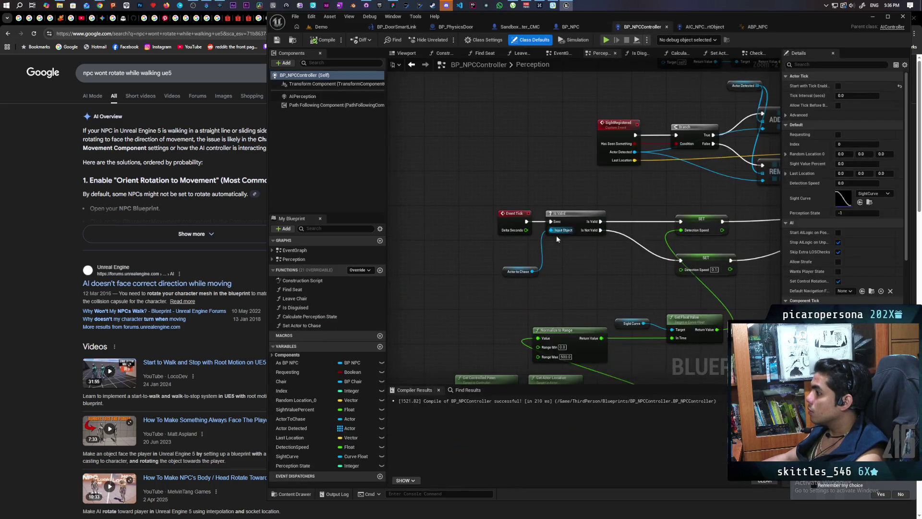
left_click(549, 221, "alt")
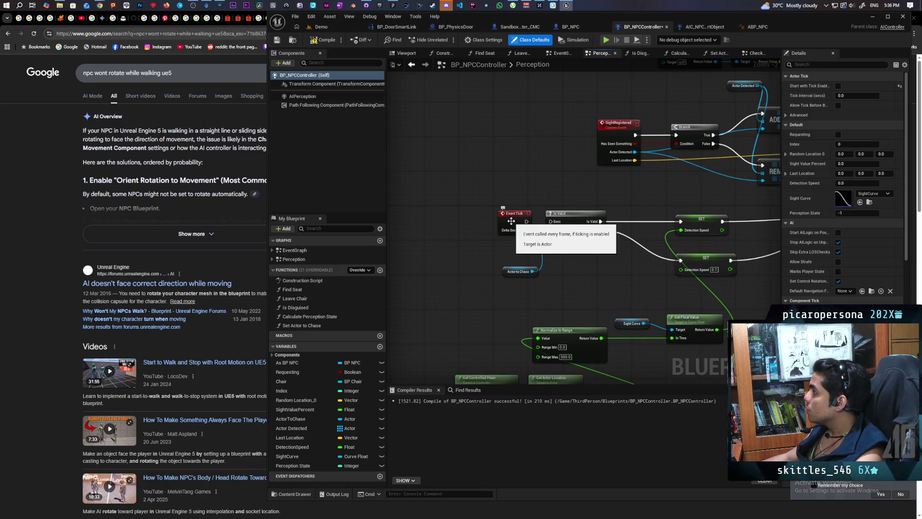
scroll(511, 220, "up", 3)
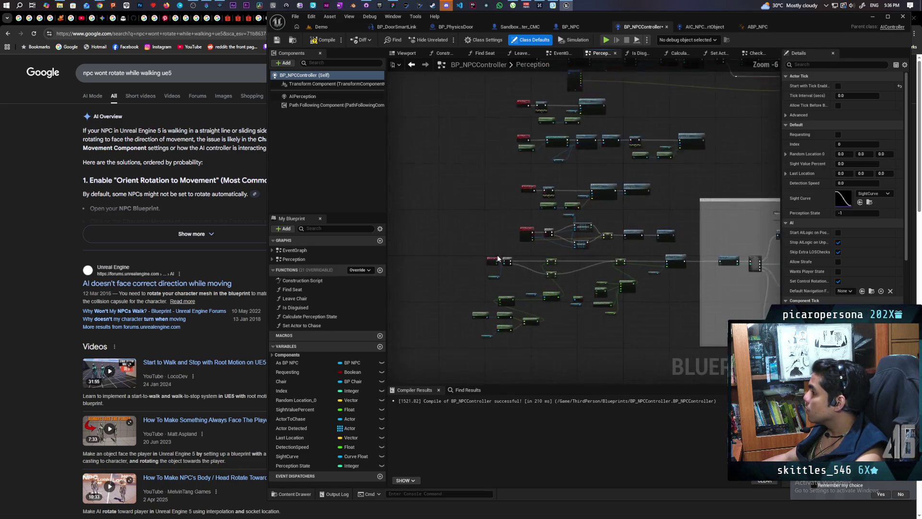
mouse_move(470, 275)
left_mouse_down()
mouse_move(411, 278)
mouse_move(462, 276)
mouse_move(475, 225)
left_mouse_up()
key("ctrl+v")
left_click(330, 27)
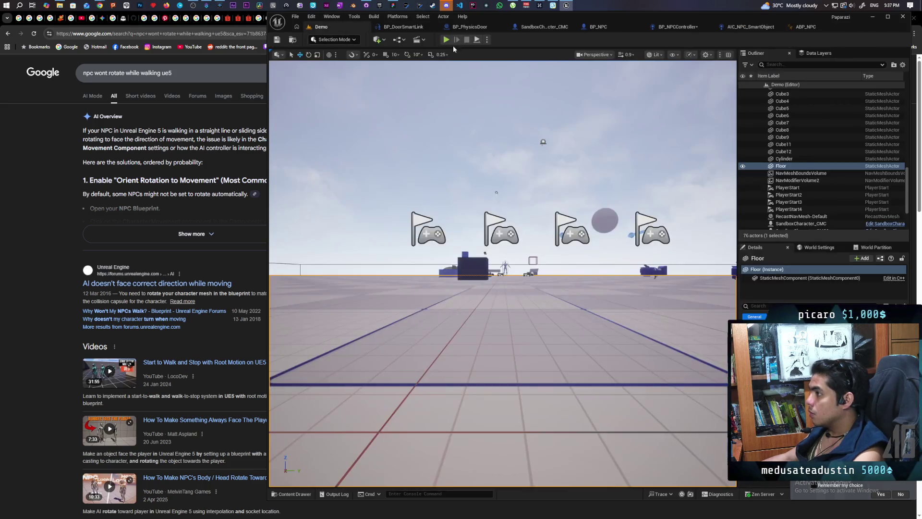
Step: Run a Play in Editor test controlling the character, then check the BP_NPCController graph
key("alt+p")
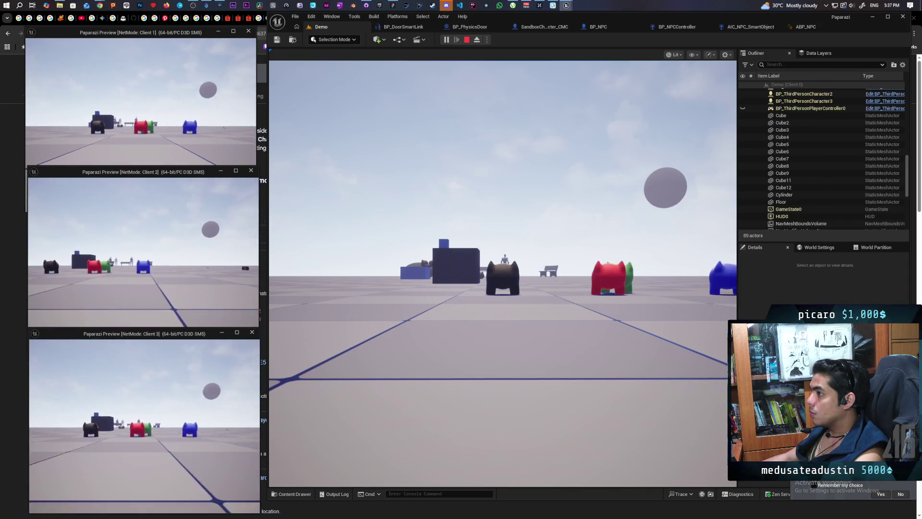
left_click(426, 263)
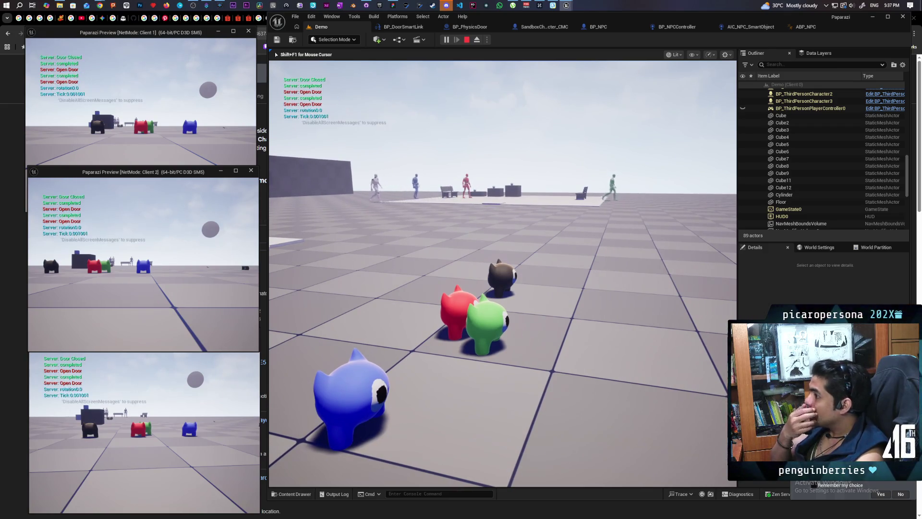
key("Escape")
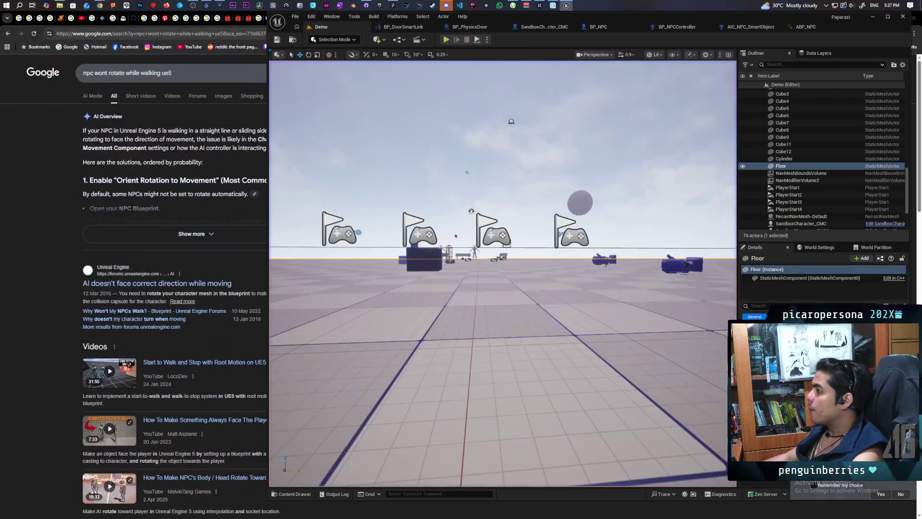
left_click(674, 27)
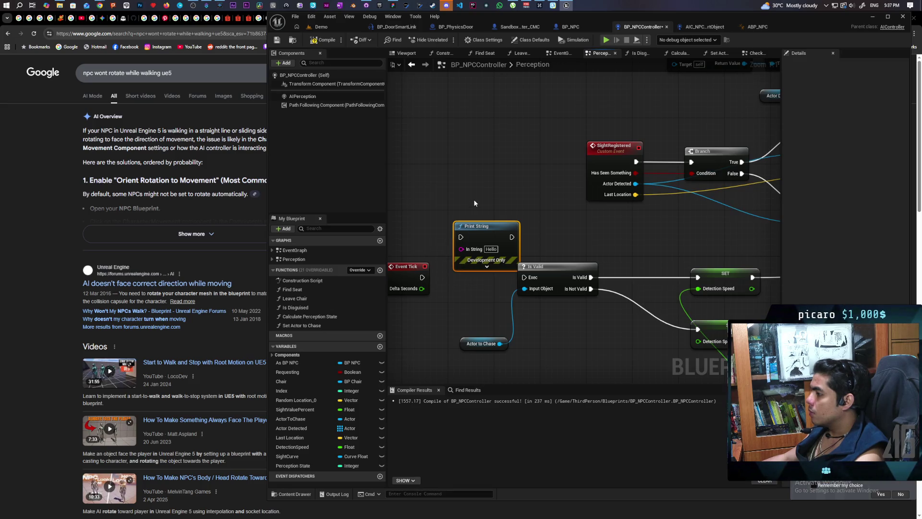
Step: Play-test the Demo level again, then look at the BP_NPC blueprint
left_click(330, 26)
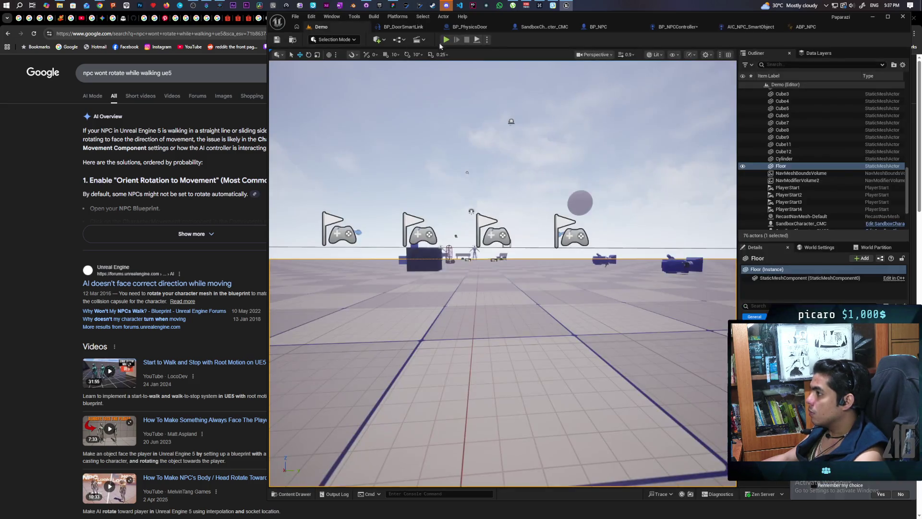
key("alt+p")
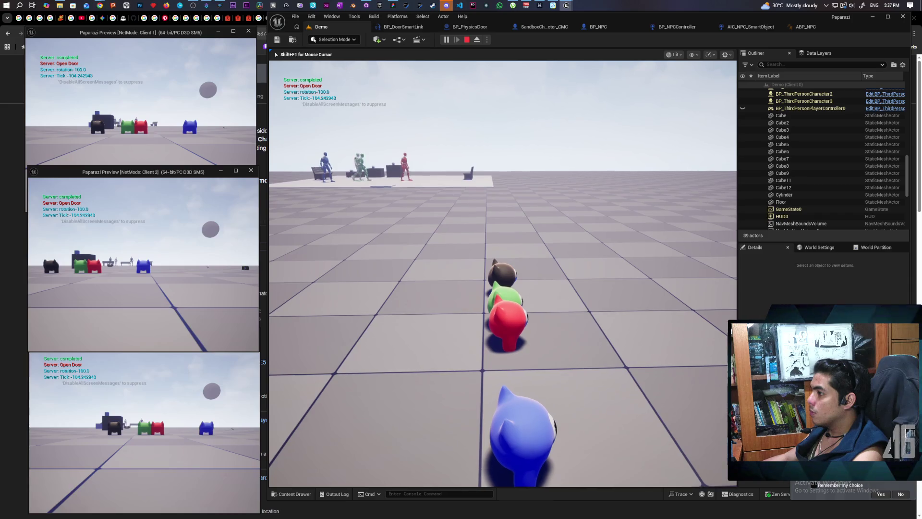
key("Escape")
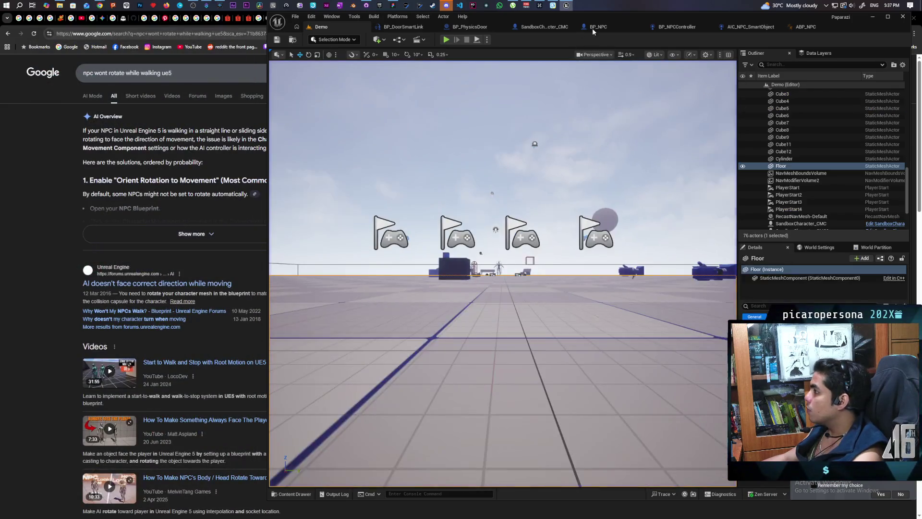
left_click(595, 26)
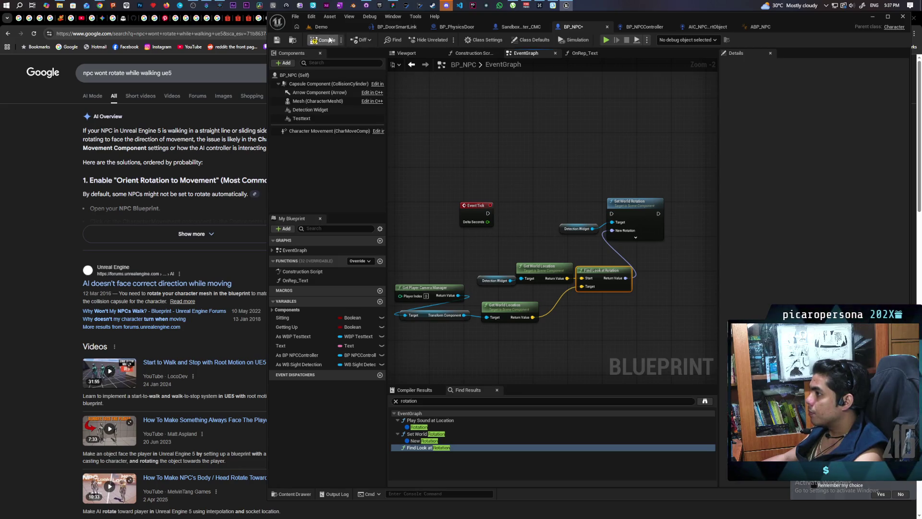
Step: Run another multiplayer playtest showing server Tick and rotation prints, then return to BP_NPC
left_click(327, 26)
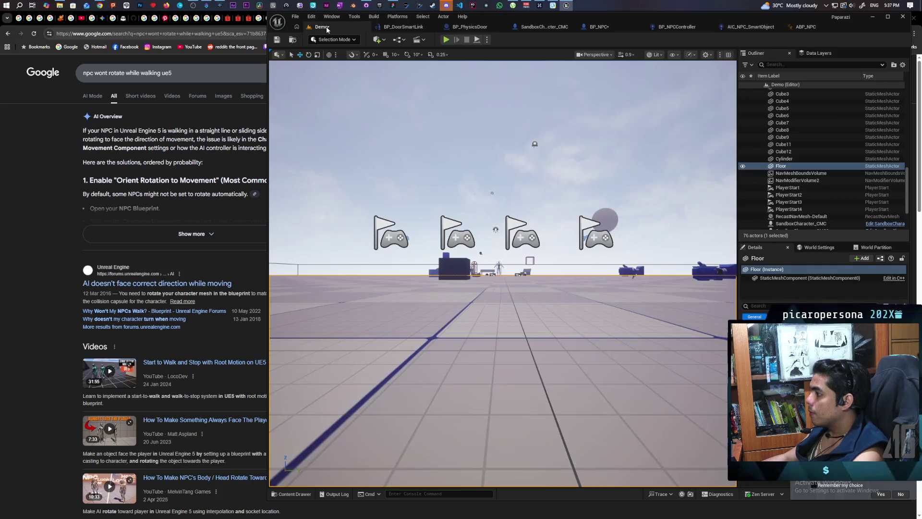
key("alt+p")
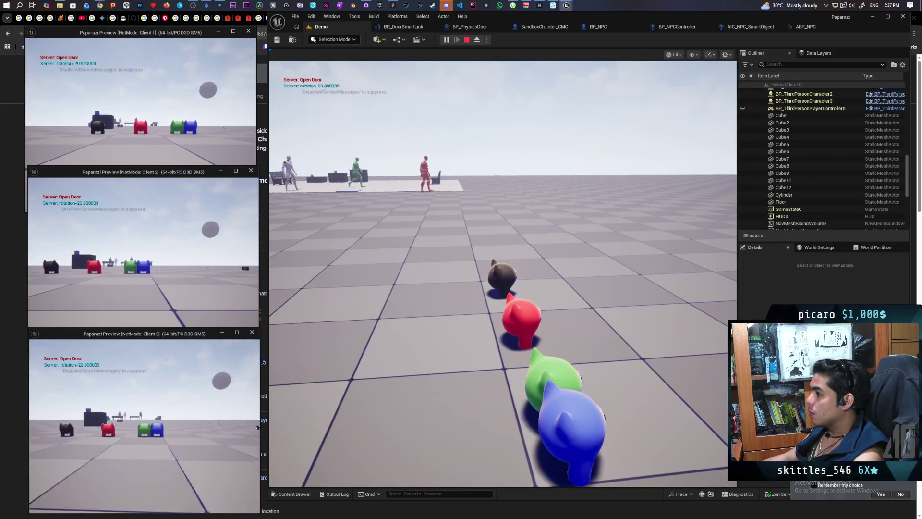
key("alt+Tab")
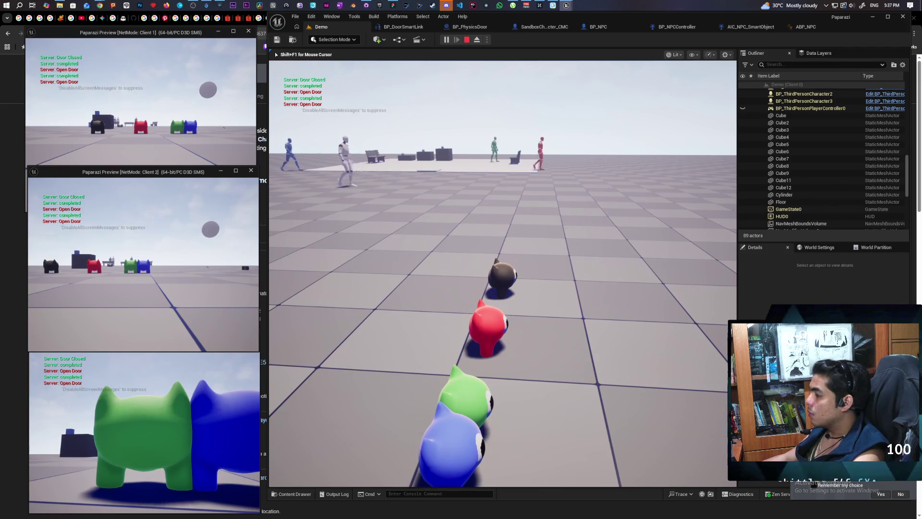
key("Escape")
left_click(605, 27)
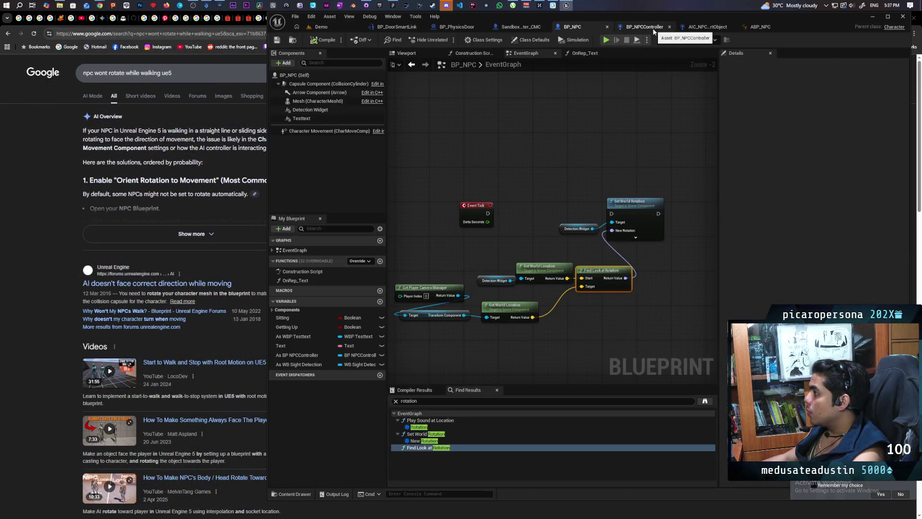
Step: In BP_NPCController's Class Defaults, enable Start with Tick Enabled
left_click(654, 31)
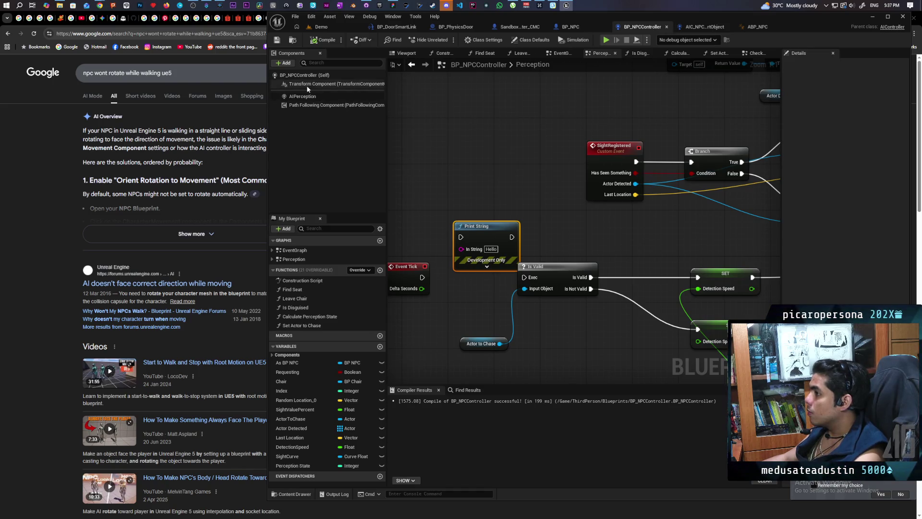
left_click(530, 40)
left_click(838, 86)
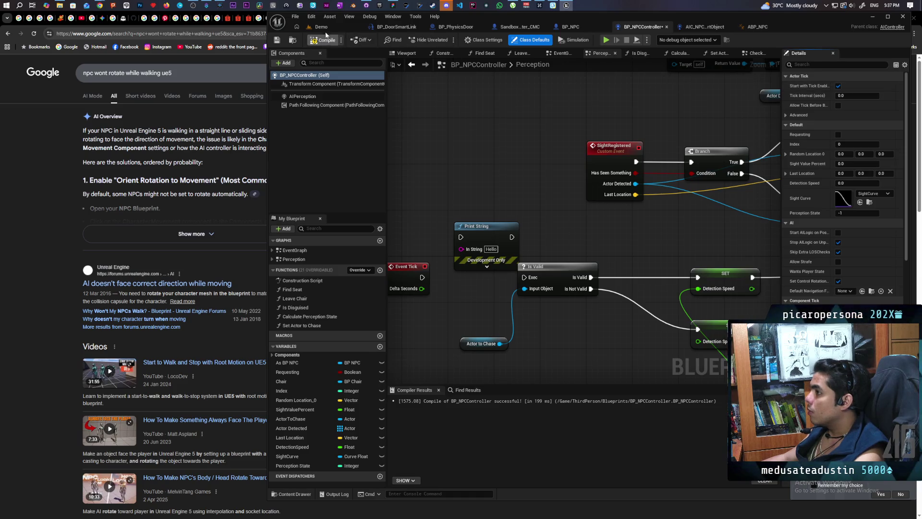
Step: Playtest the Demo level walking the cat toward an NPC, then bring up SandboxCharacter_CMC
left_click(322, 27)
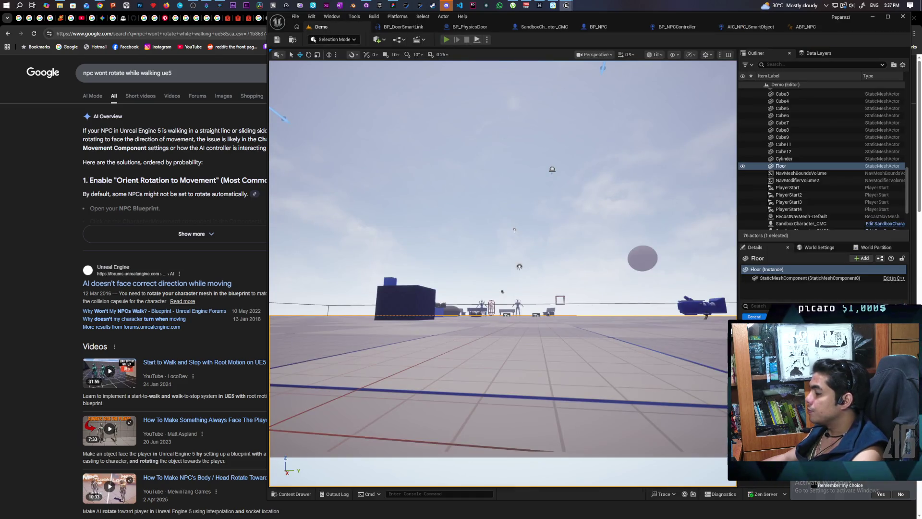
key("alt+p")
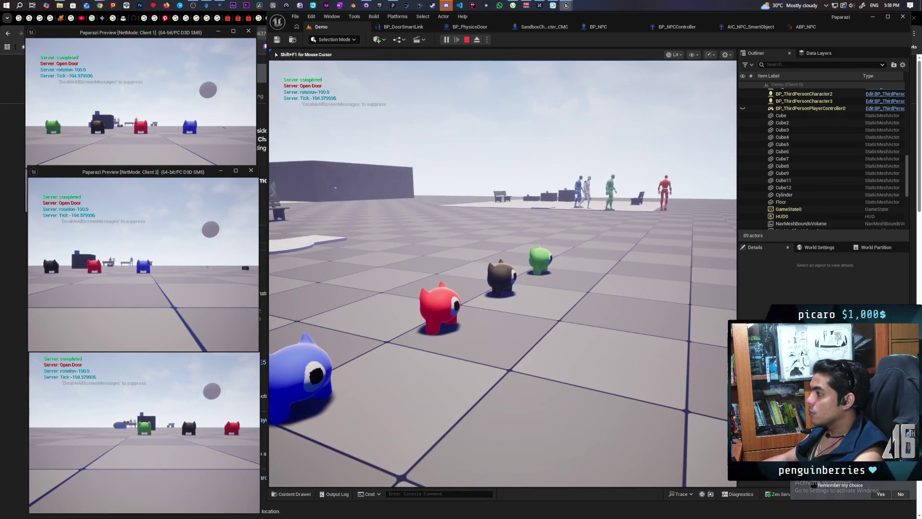
key("w")
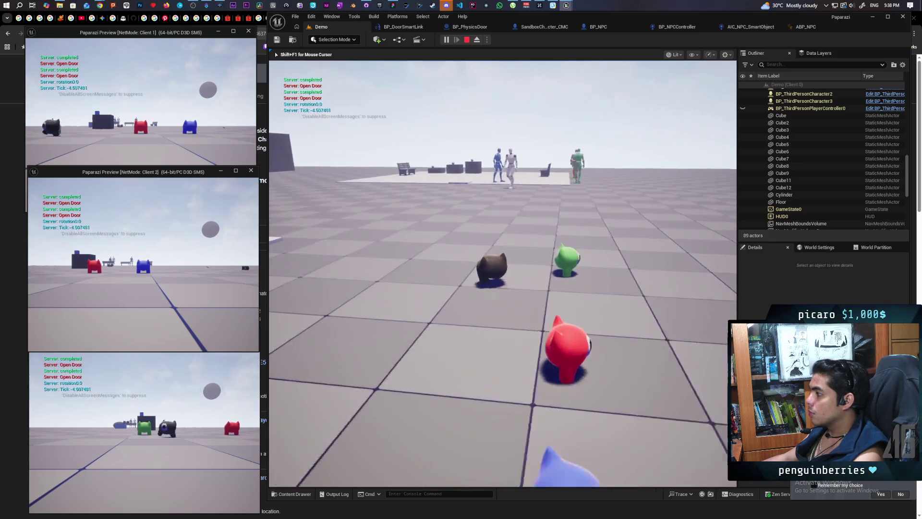
key("w")
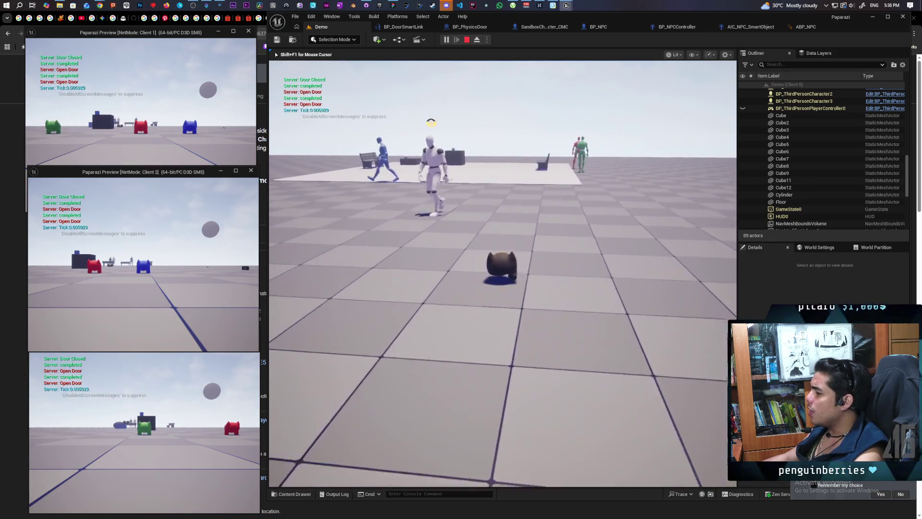
left_click(365, 113)
key("w")
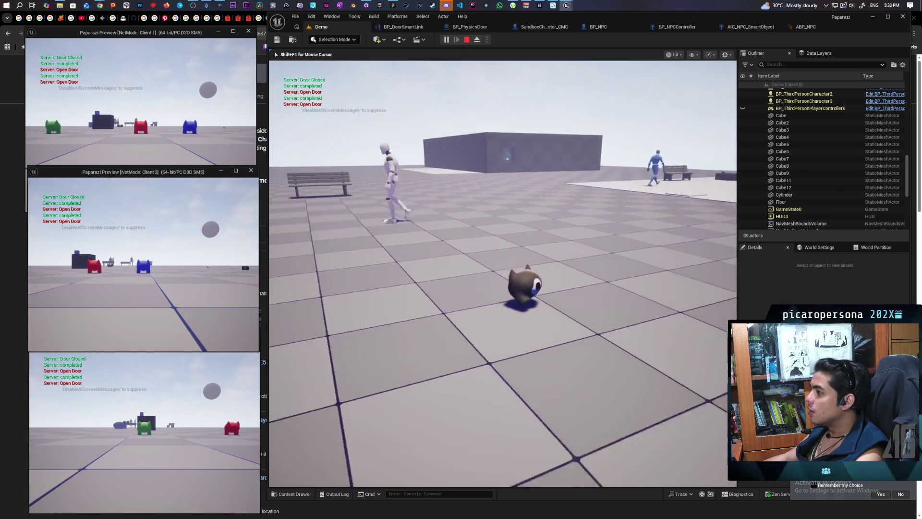
key("w")
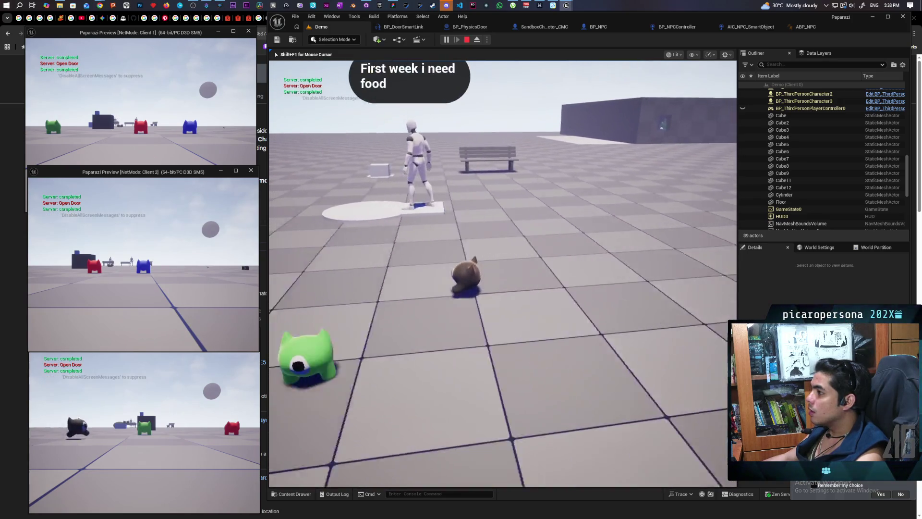
key("Escape")
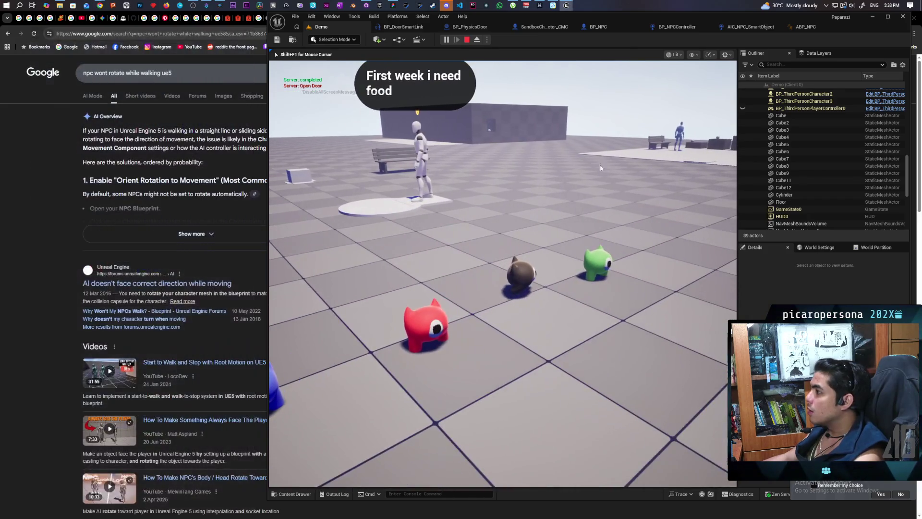
left_click(552, 28)
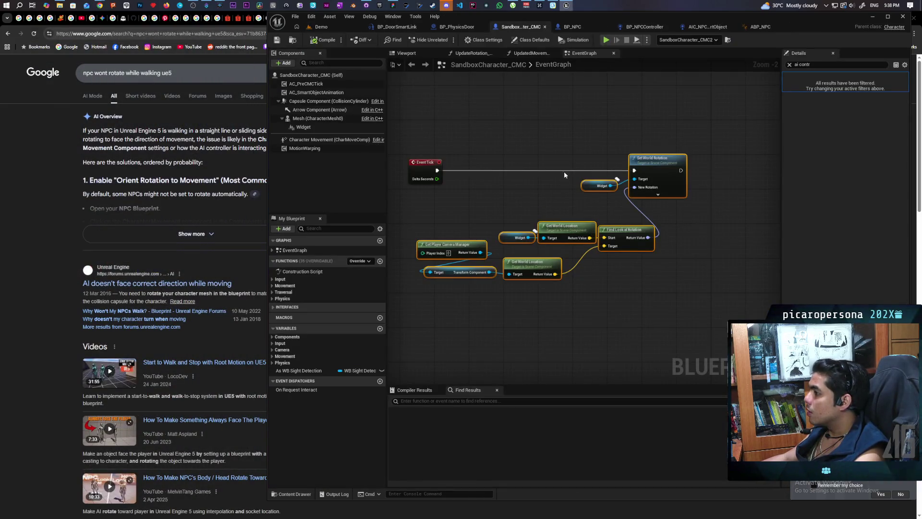
Step: Playtest the Demo level again, walking the dark cat to the platform NPC until its food bubble shows
left_click(573, 26)
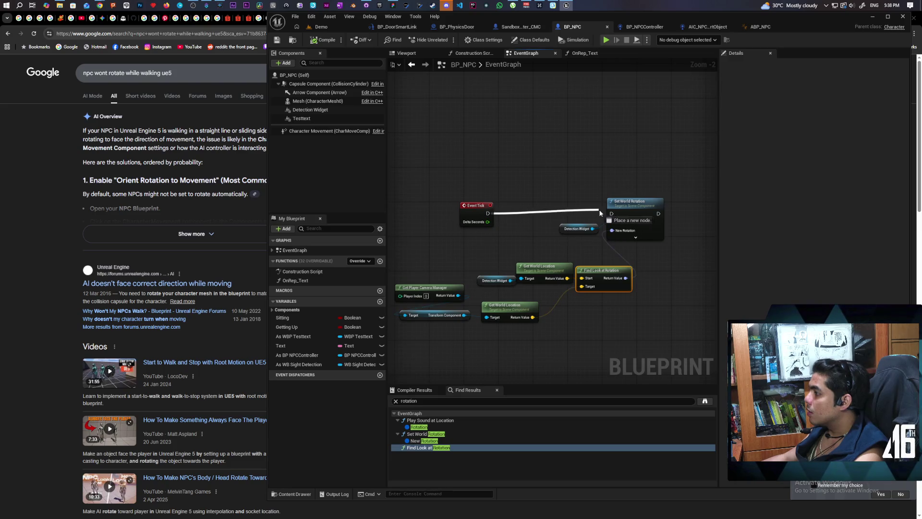
left_click(323, 27)
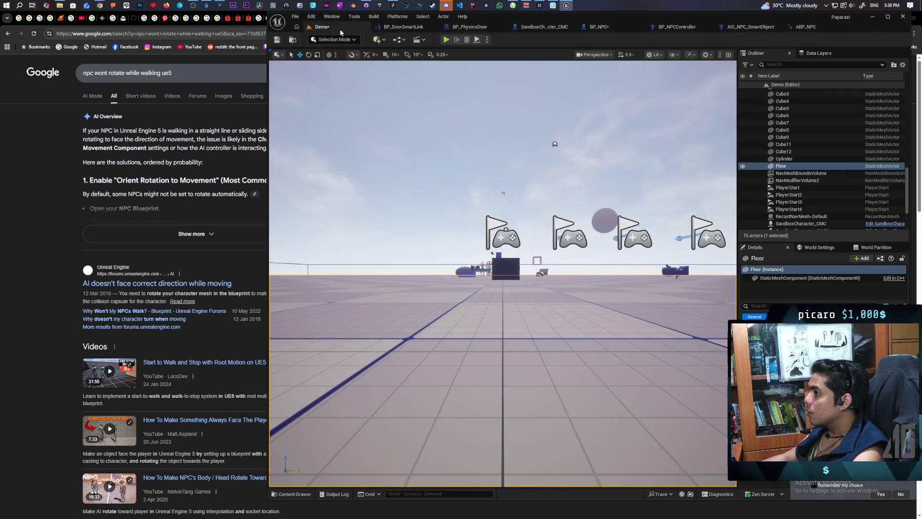
key("alt+p")
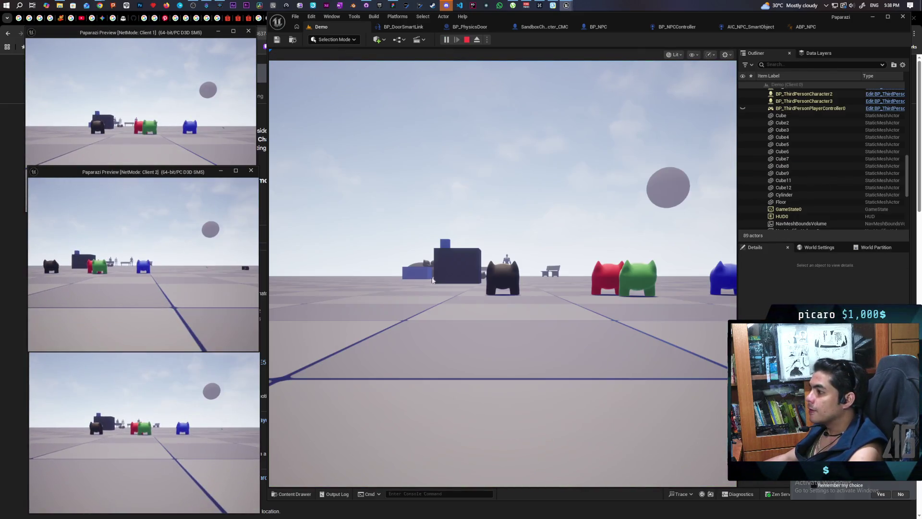
left_click(432, 280)
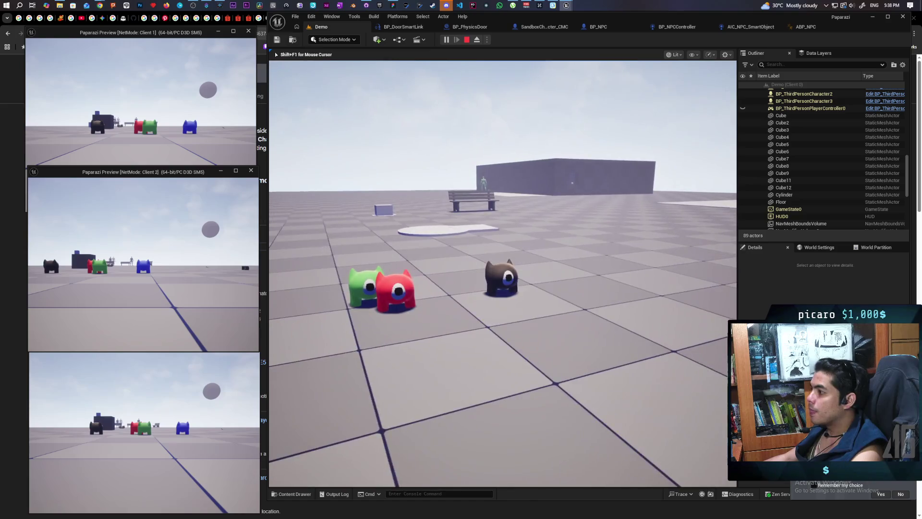
key("w")
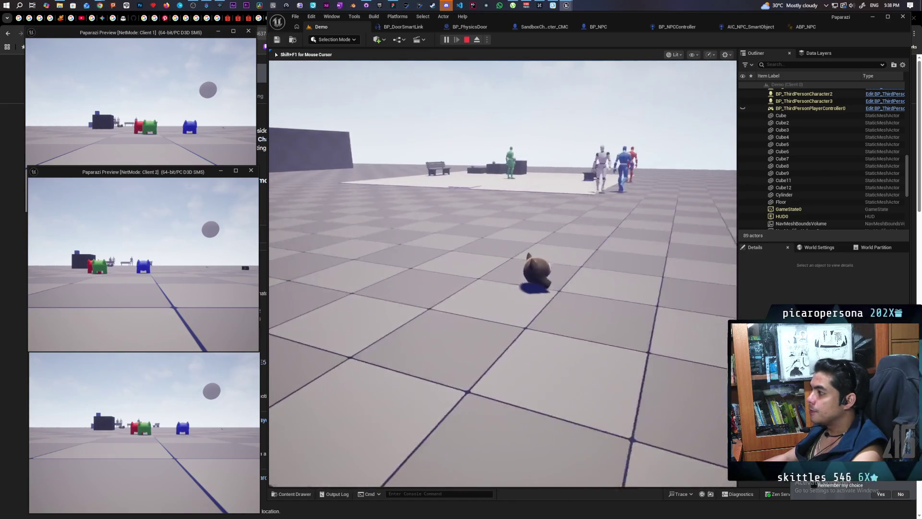
key("w")
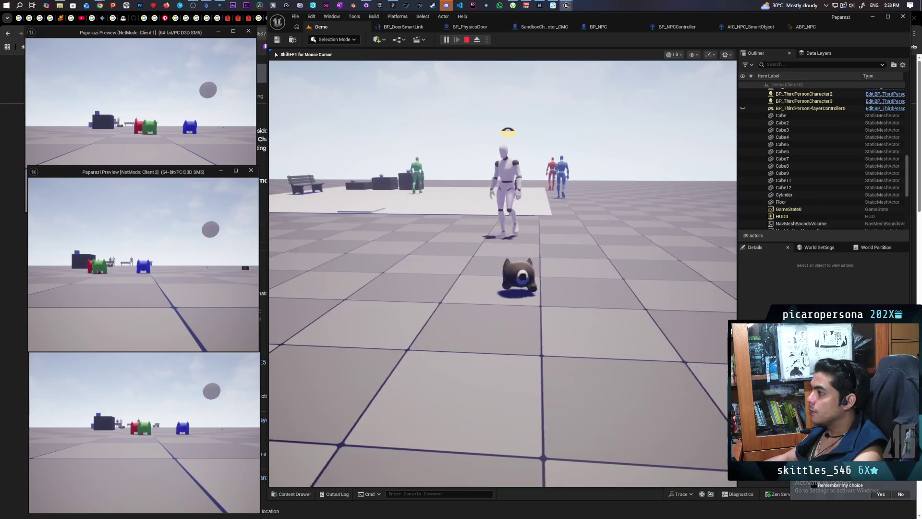
key("w")
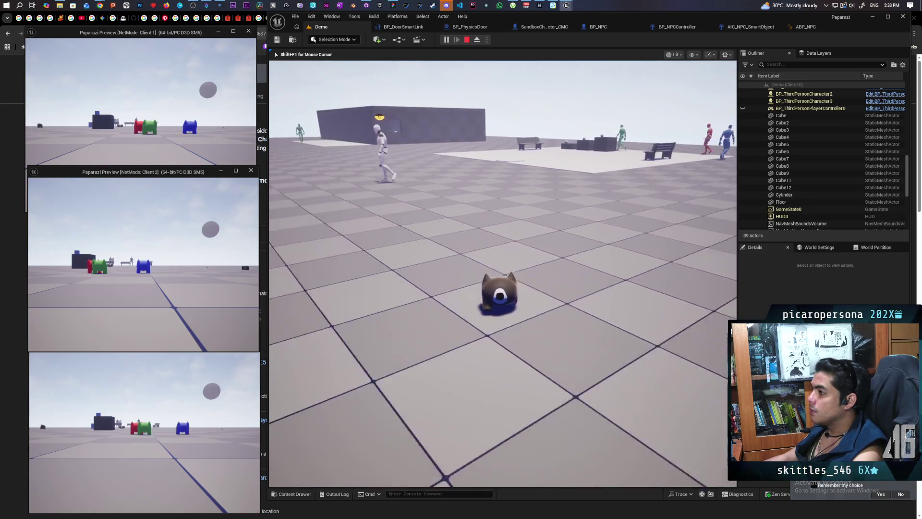
key("w")
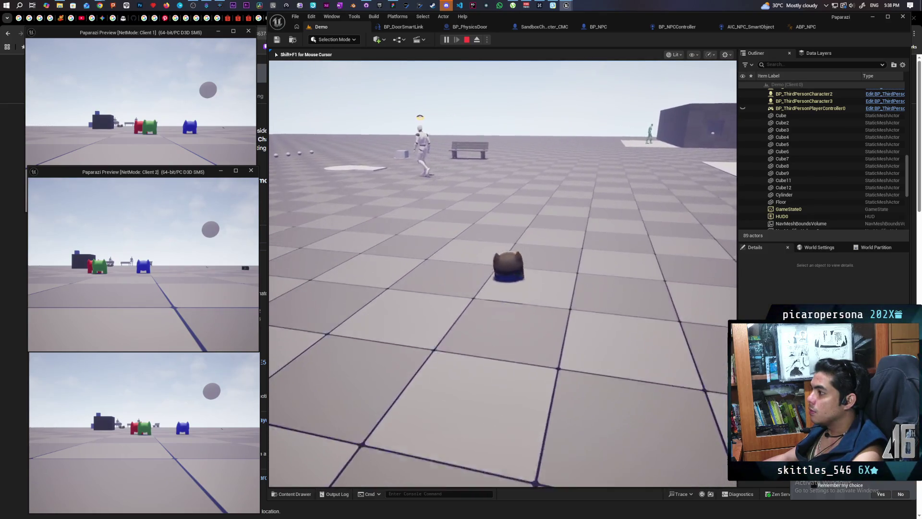
key("w")
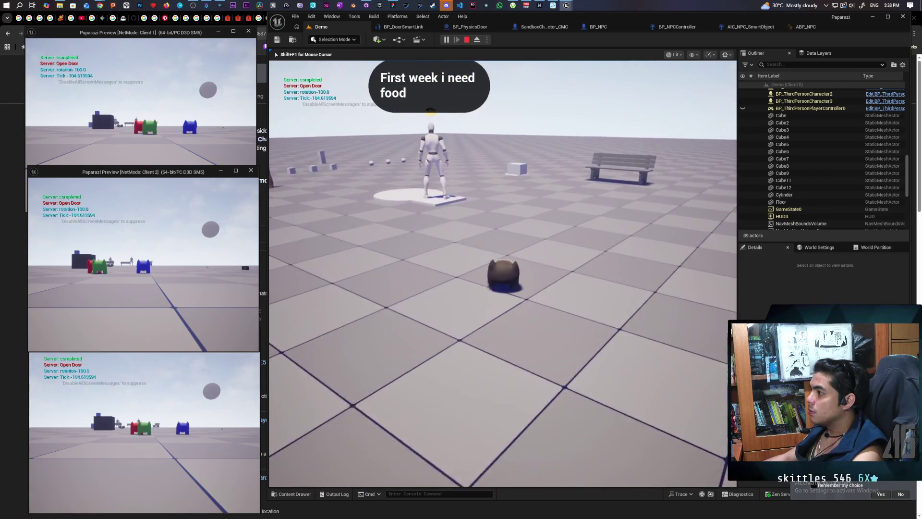
key("w")
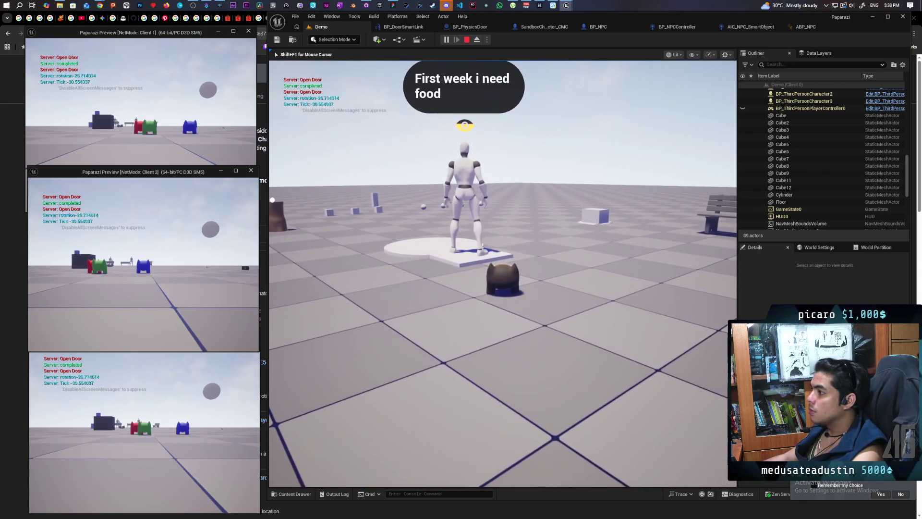
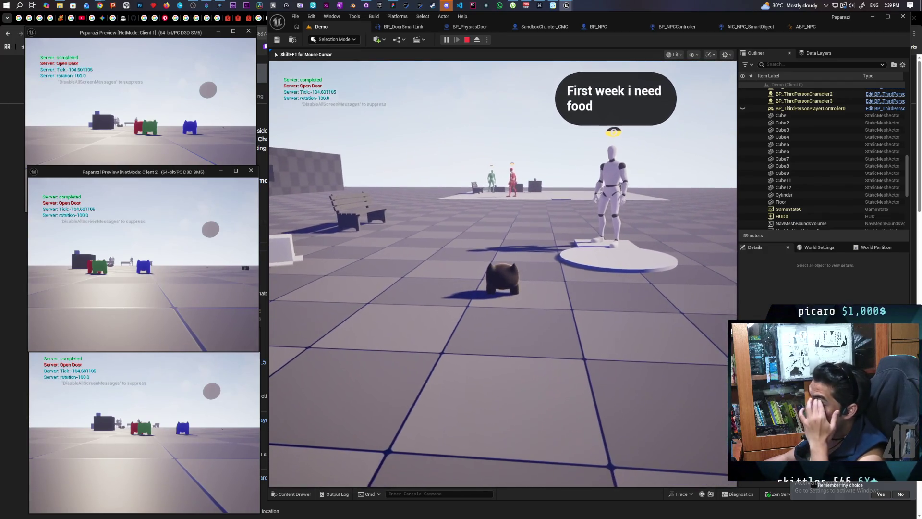
Step: Stop the running play session and look over the BP_NPCController Perception graph
key("Escape")
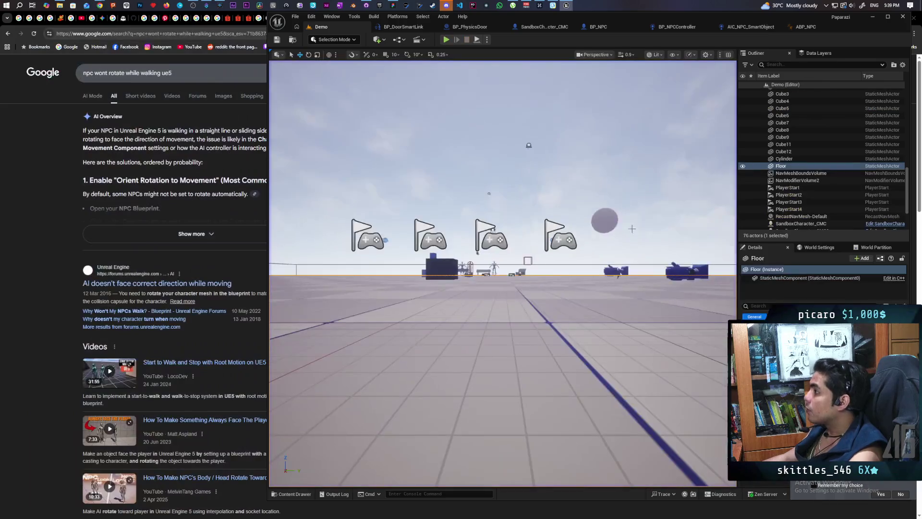
left_click(670, 29)
scroll(566, 232, "down", 3)
scroll(544, 224, "up", 3)
scroll(544, 224, "down", 3)
scroll(530, 257, "up", 3)
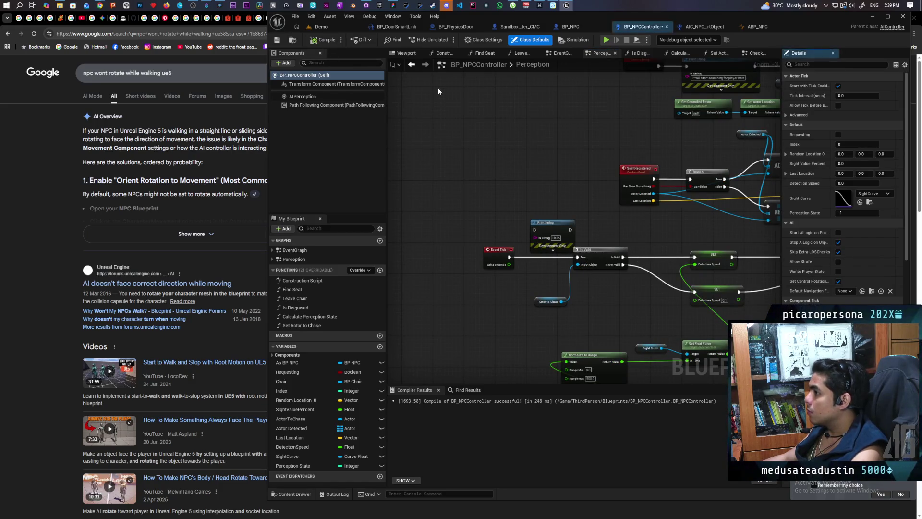
Step: Run another play-in-editor test of the Demo level, then return to the Perception graph
left_click(331, 28)
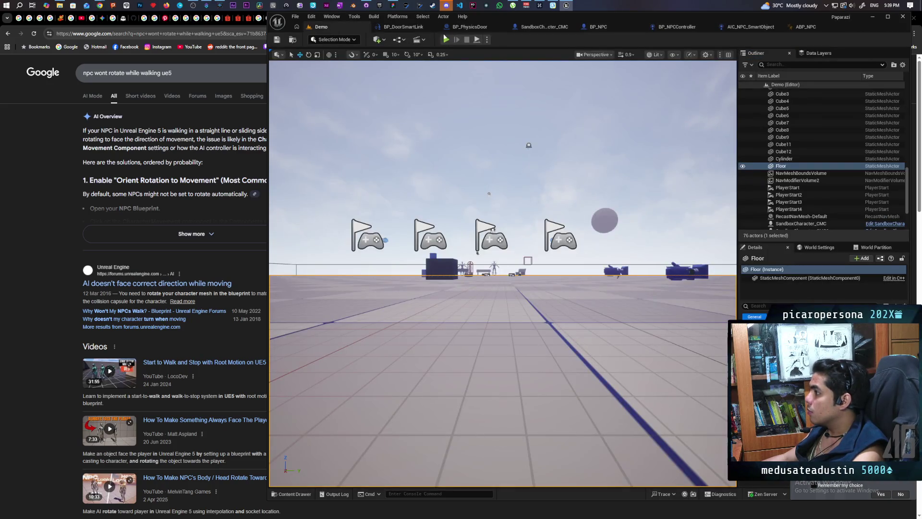
key("alt+p")
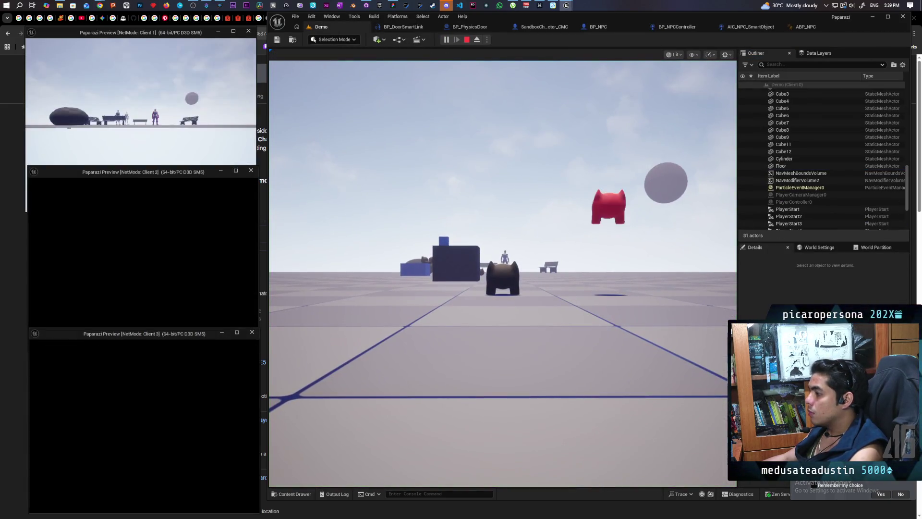
left_click(381, 324)
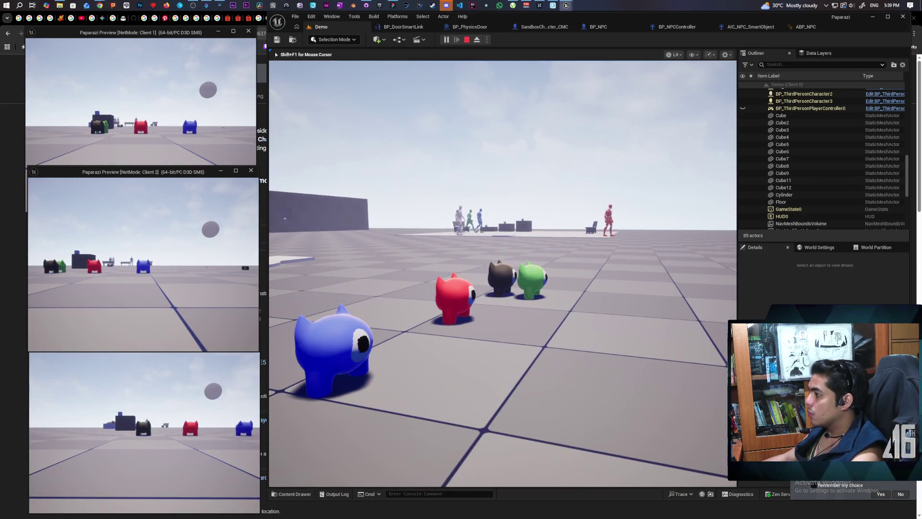
key("Escape")
left_click(673, 28)
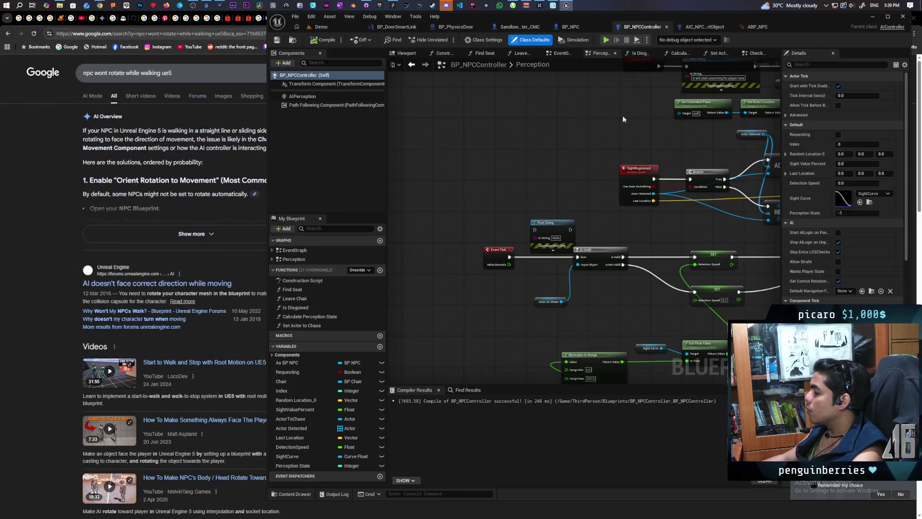
Step: Inspect the Calculate Perception State function graph, then return to the Perception graph
scroll(559, 307, "up", 2)
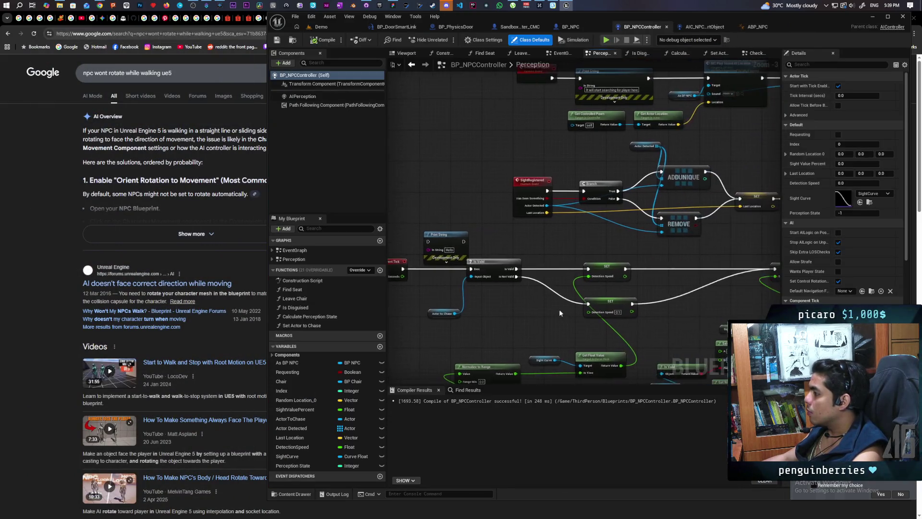
mouse_move(557, 302)
left_mouse_down()
mouse_move(647, 301)
mouse_move(262, 289)
mouse_move(159, 216)
mouse_move(637, 172)
left_mouse_up()
scroll(634, 247, "down", 6)
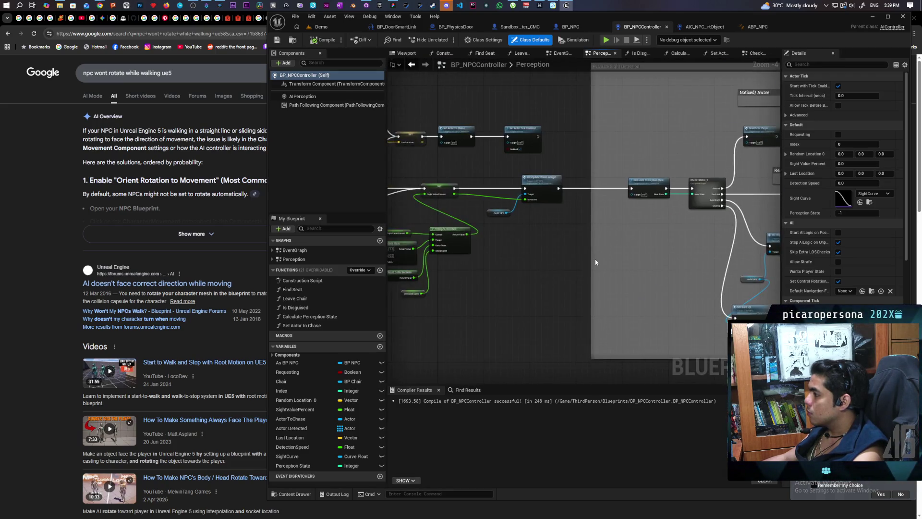
scroll(639, 249, "up", 6)
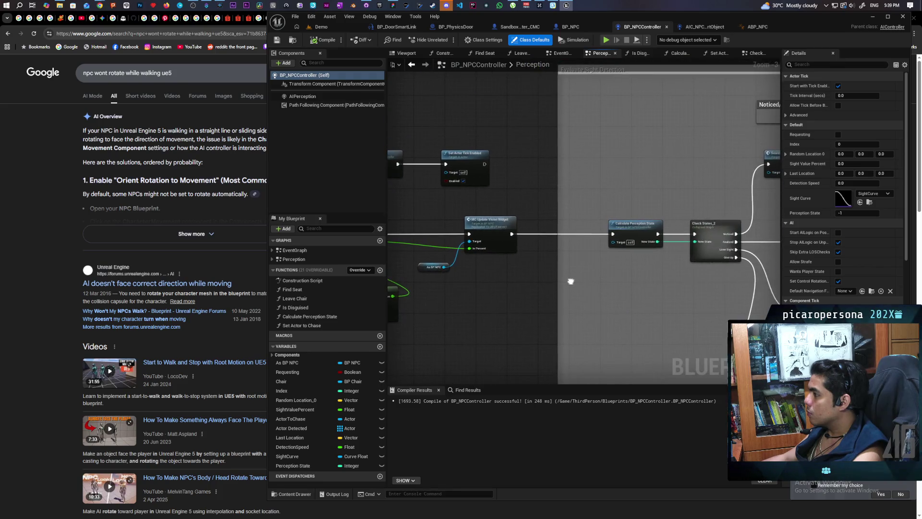
left_click(639, 219)
double_click(639, 219)
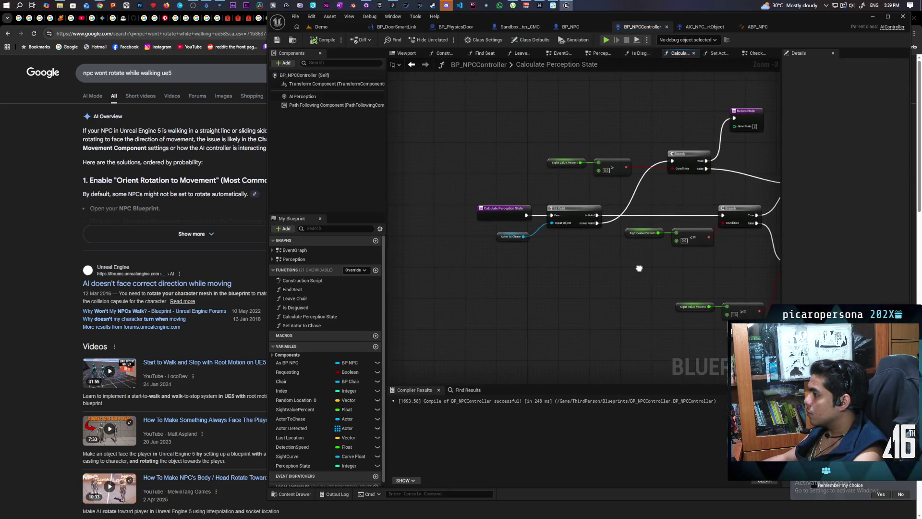
left_click(411, 65)
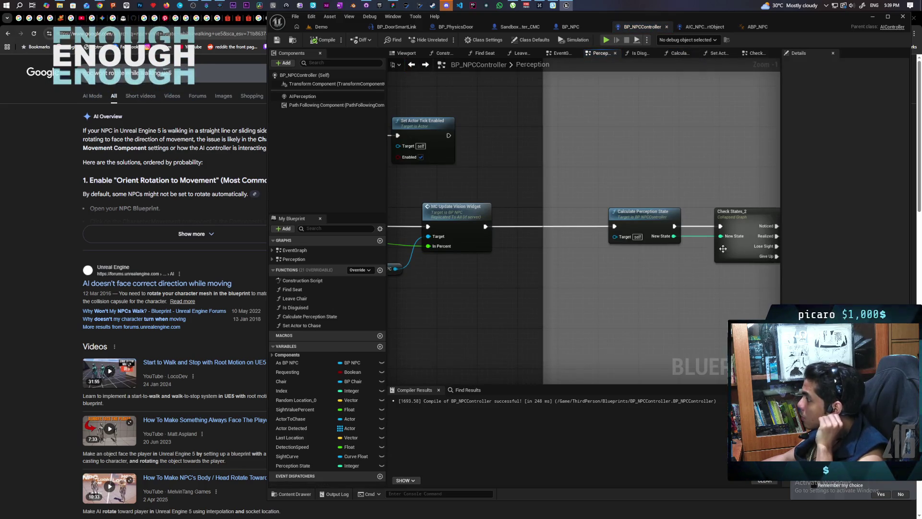
Step: Review the collapsed Check States_2 graph and BP_NPC's MC Update Vision Widget event
double_click(725, 250)
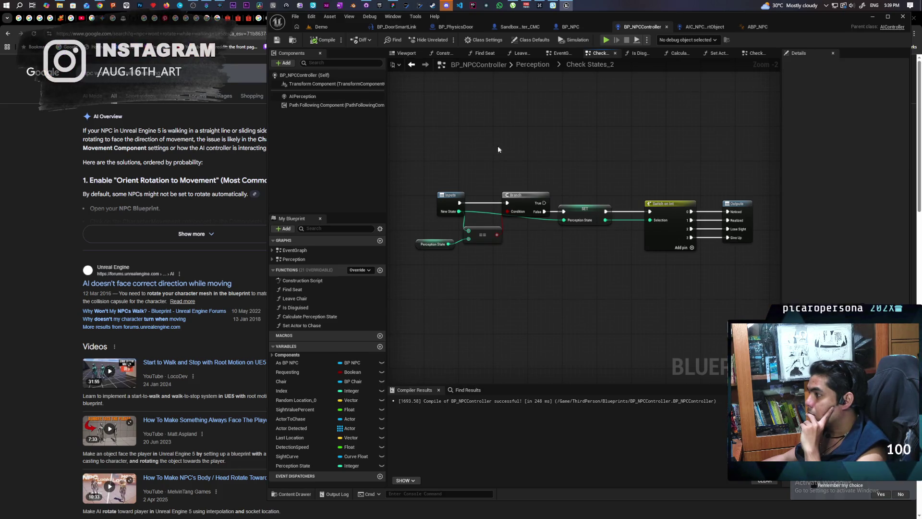
left_click(412, 65)
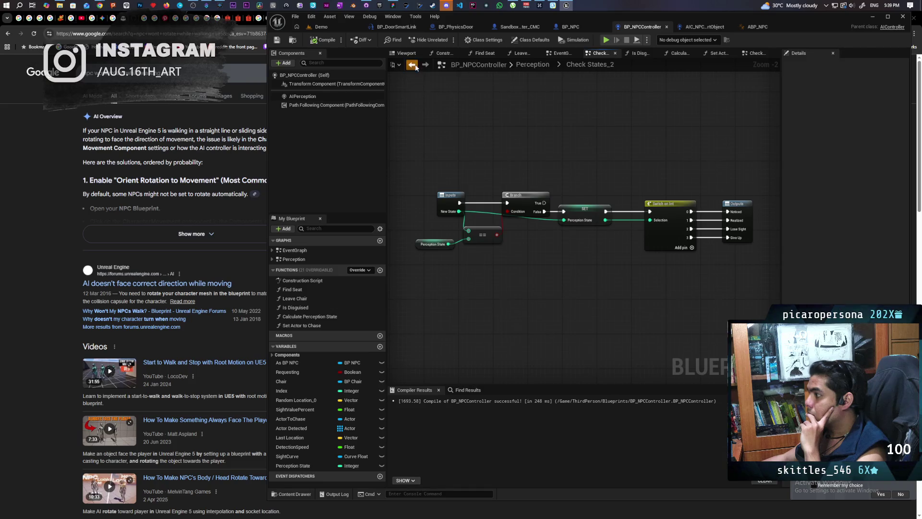
left_click_drag(538, 235, 511, 234)
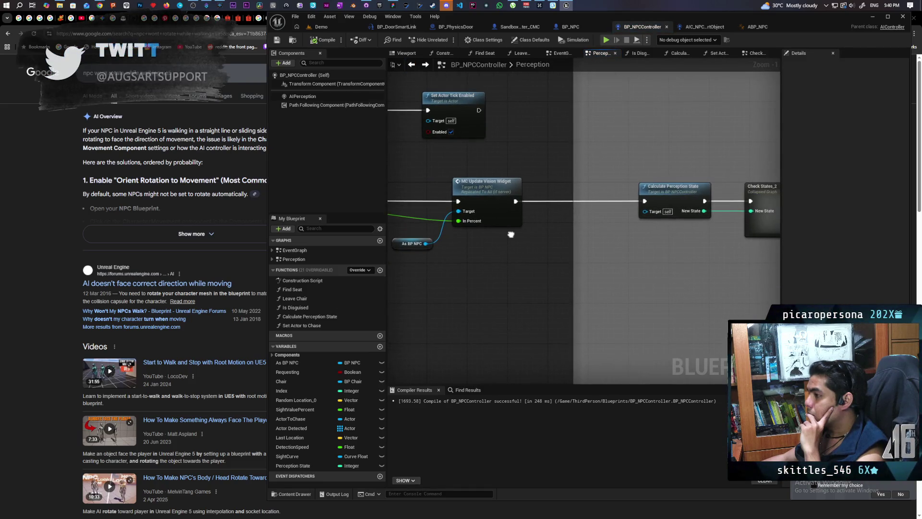
double_click(487, 217)
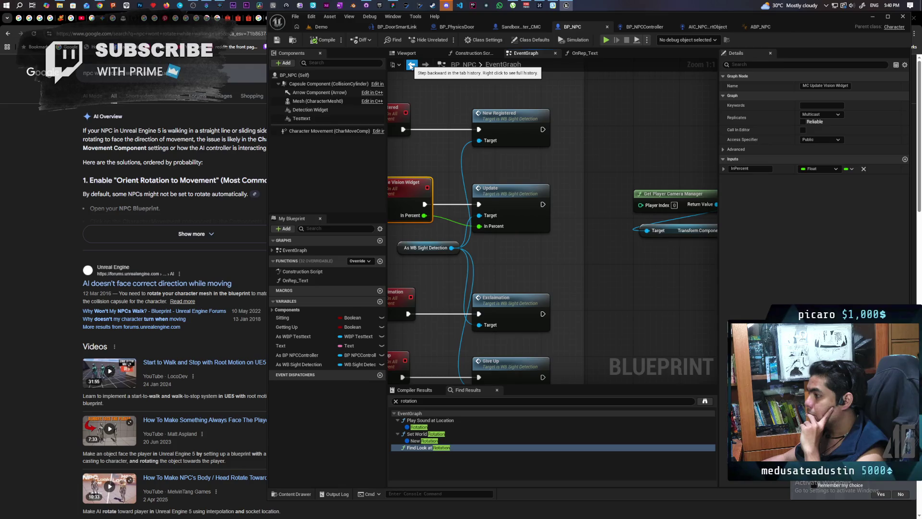
left_click(412, 66)
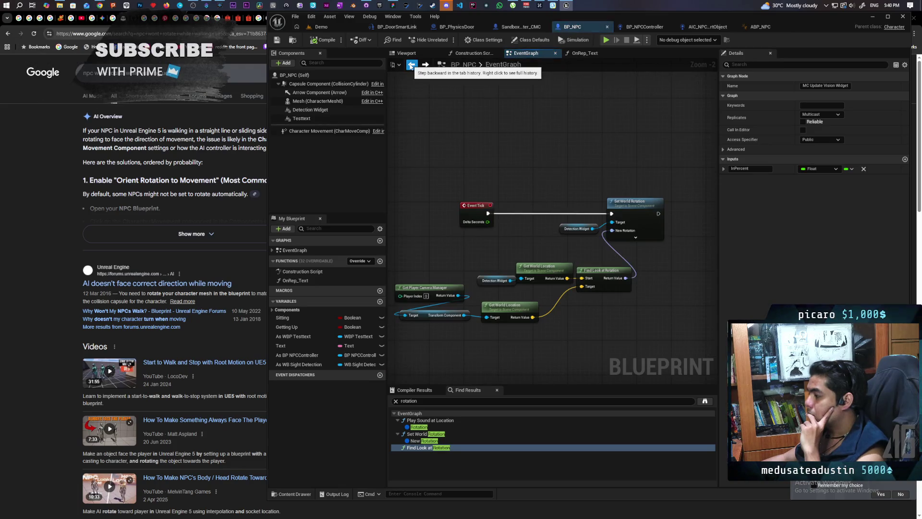
Step: Return to the BP_NPCController Perception graph, then start a Demo level play session
left_click(646, 27)
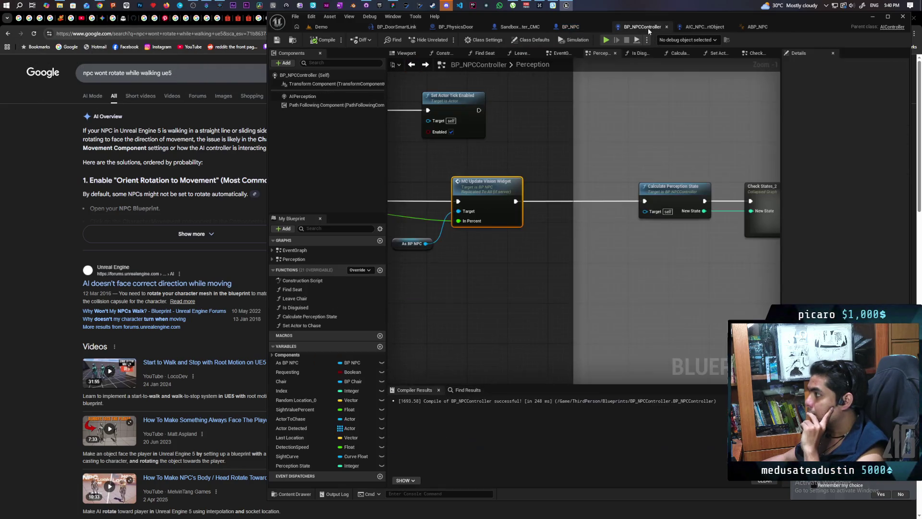
scroll(569, 226, "down", 6)
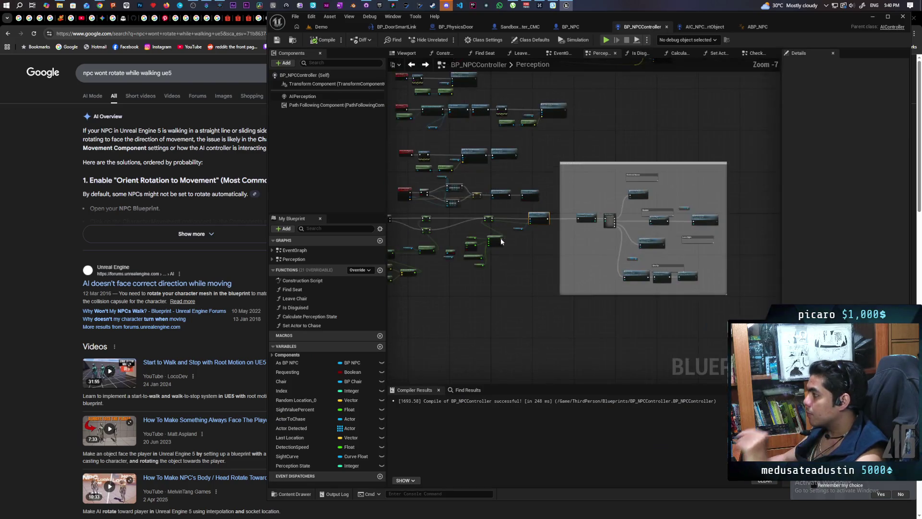
scroll(592, 235, "up", 7)
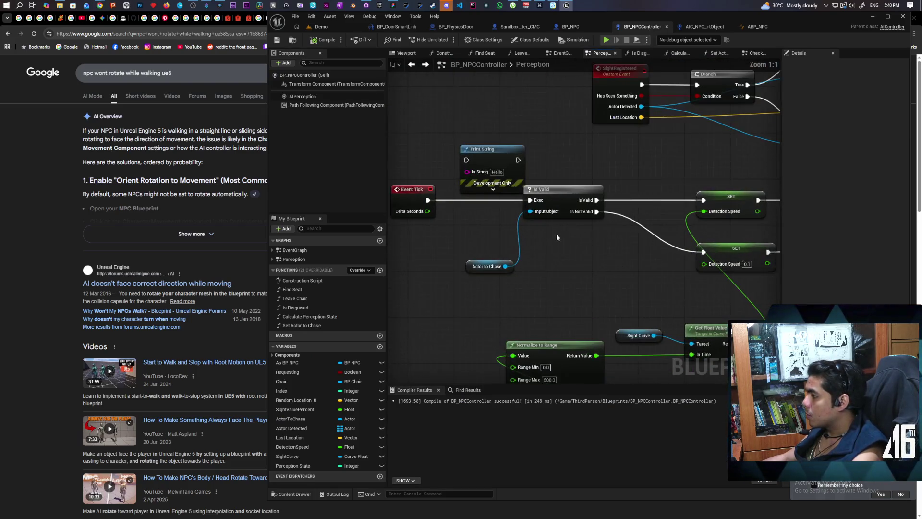
left_click_drag(550, 234, 548, 236)
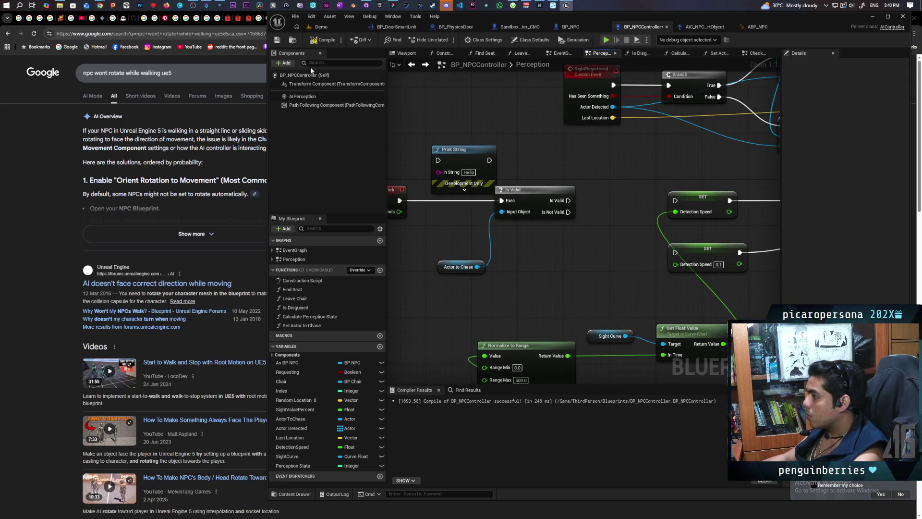
left_click(322, 27)
left_click(446, 40)
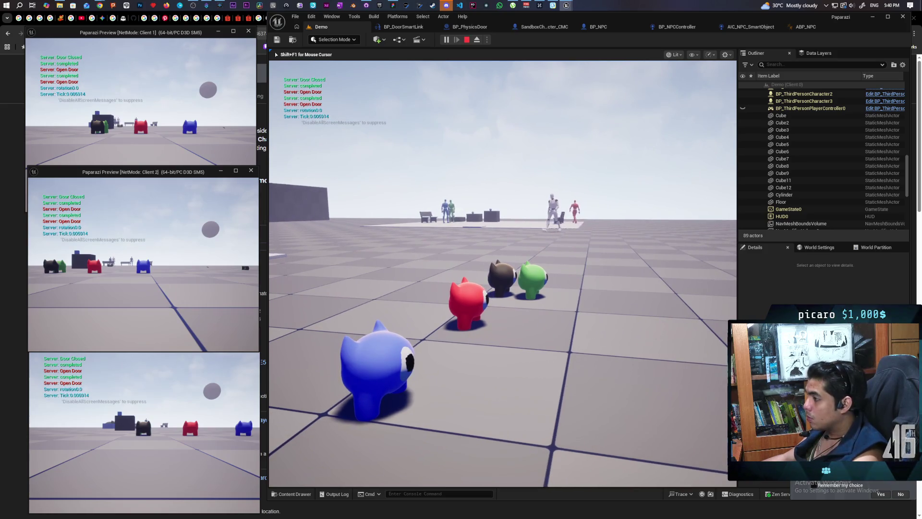
Step: Stop the session and run another multiplayer play test of the Demo level
key("Escape")
left_click(674, 27)
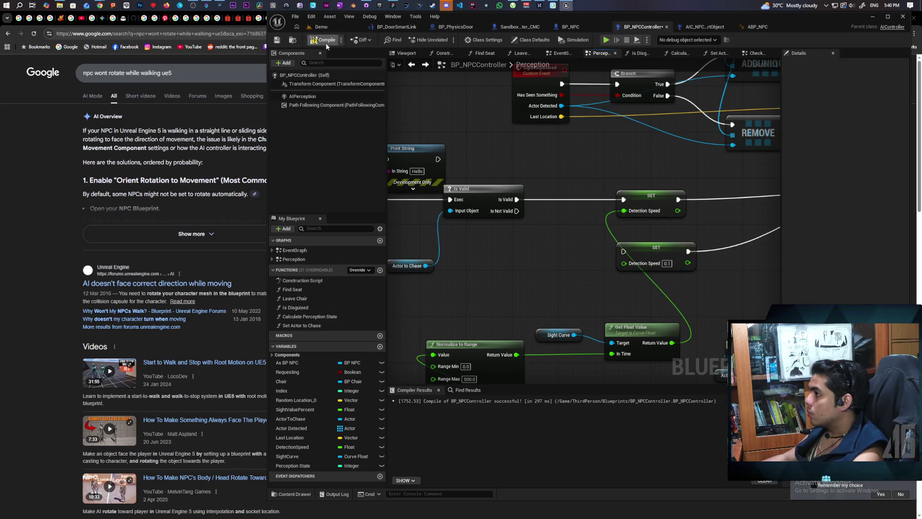
left_click(333, 27)
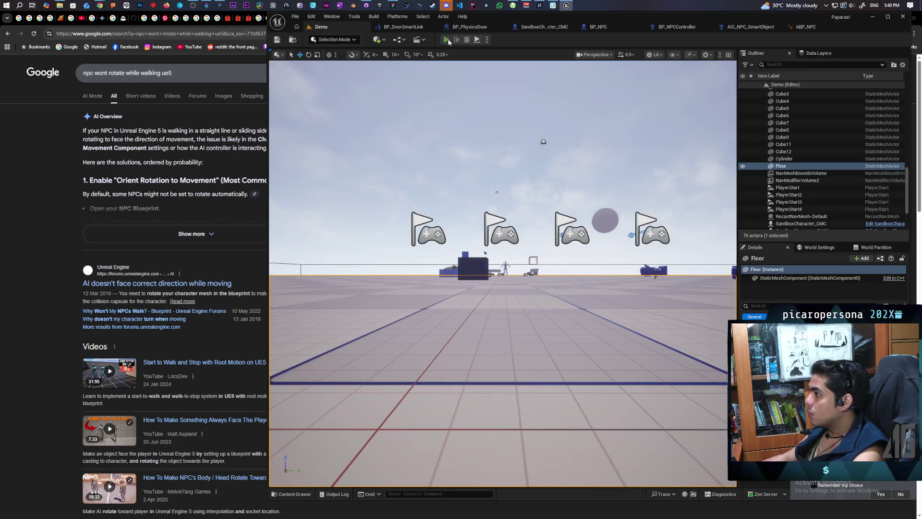
key("alt+p")
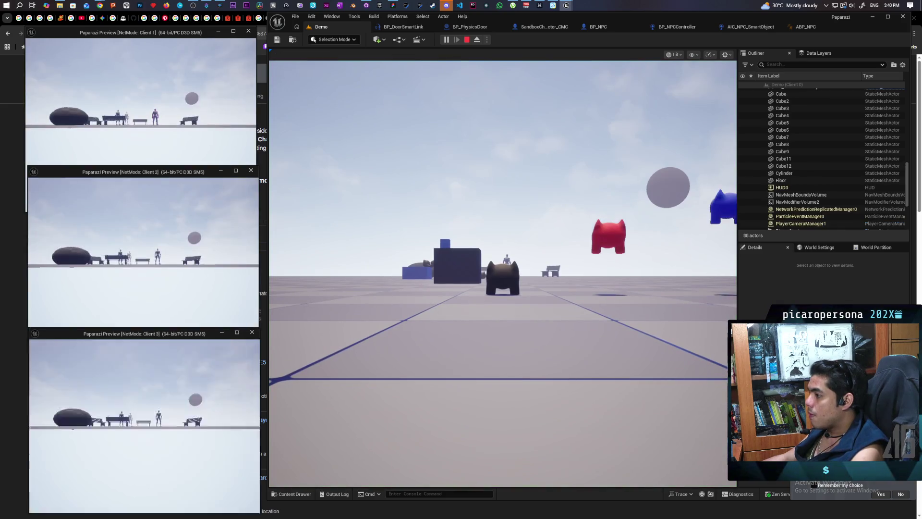
left_click(289, 314)
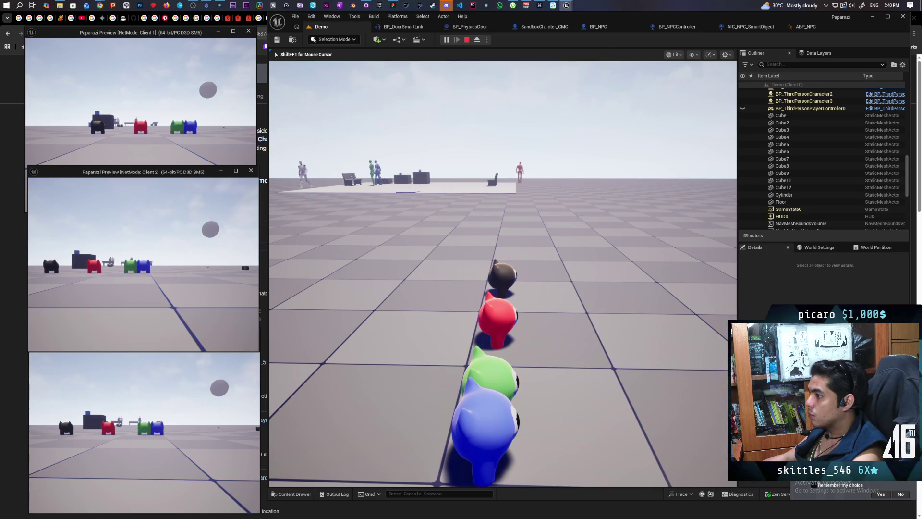
key("Escape")
Step: Review the door blueprints, then connect Is Not Valid to the second SET node
left_click(403, 27)
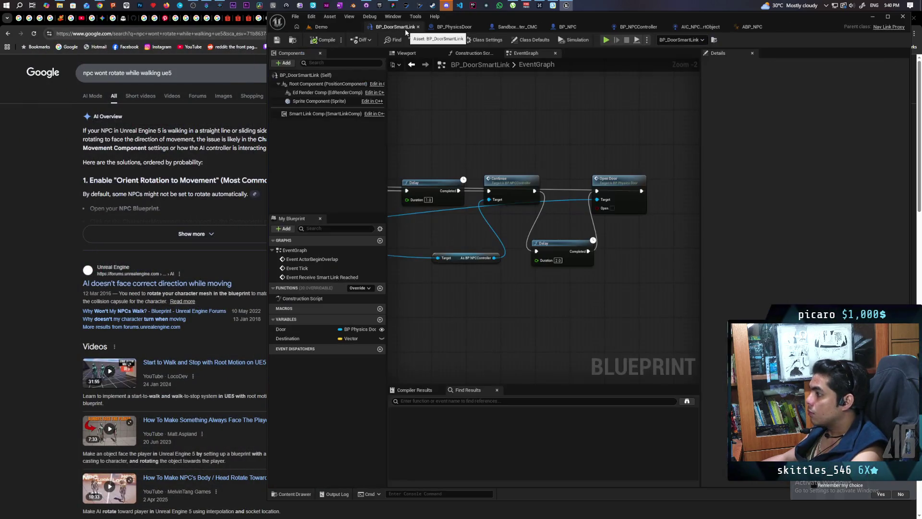
left_click(465, 29)
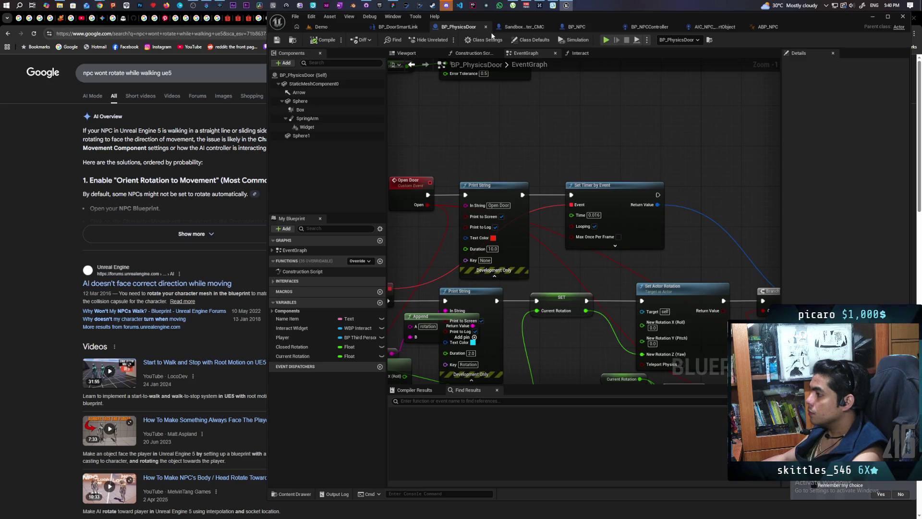
left_click(666, 28)
mouse_move(570, 250)
left_mouse_down()
mouse_move(514, 250)
mouse_move(479, 211)
mouse_move(568, 236)
left_mouse_up()
mouse_move(466, 258)
left_mouse_down()
mouse_move(581, 254)
mouse_move(484, 259)
left_mouse_up()
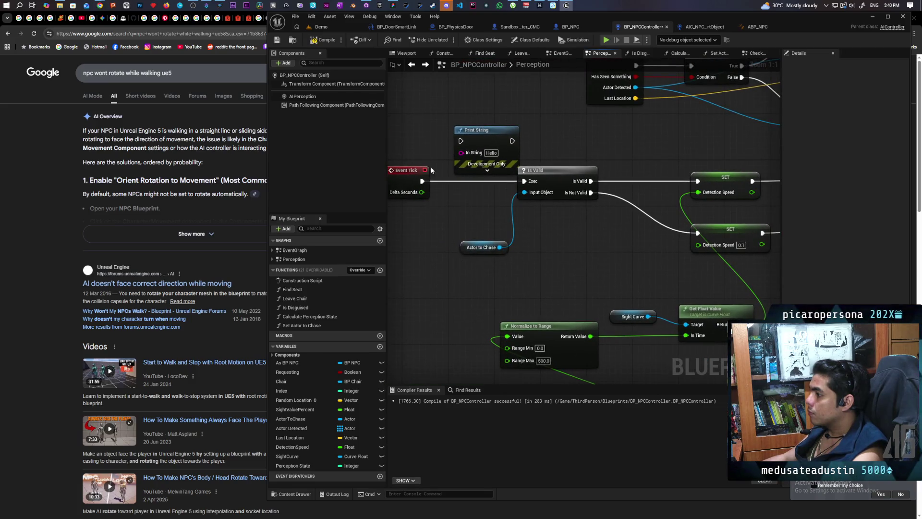
Step: Play-test the Demo level, turning the character left, then bring up AIC_NPC_SmartObject
left_click(330, 28)
left_click(446, 39)
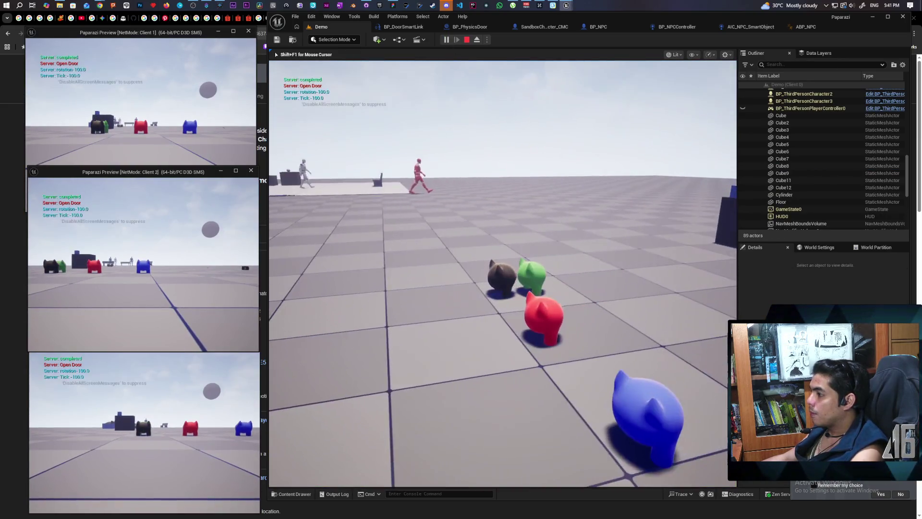
key("a")
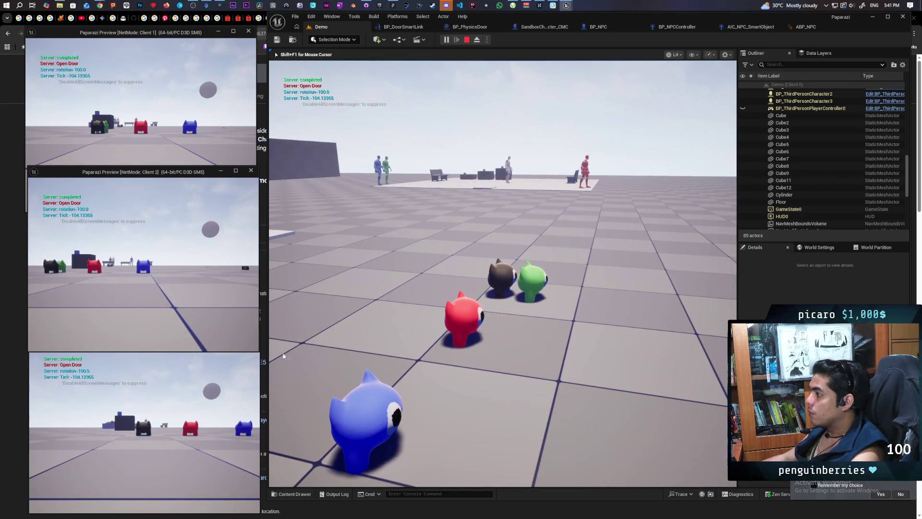
key("Escape")
left_click(752, 29)
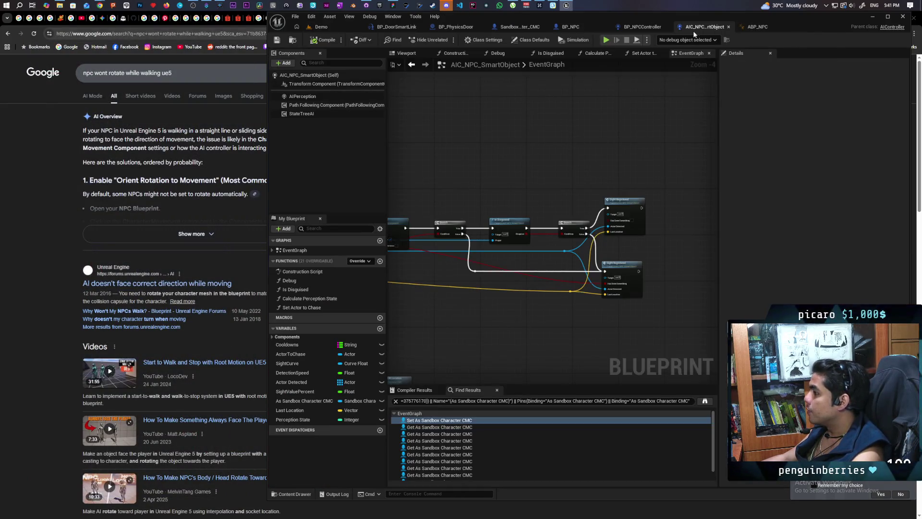
Step: Paste two Print String nodes, wiring them to Is Valid's valid and not-valid outputs
left_click(643, 27)
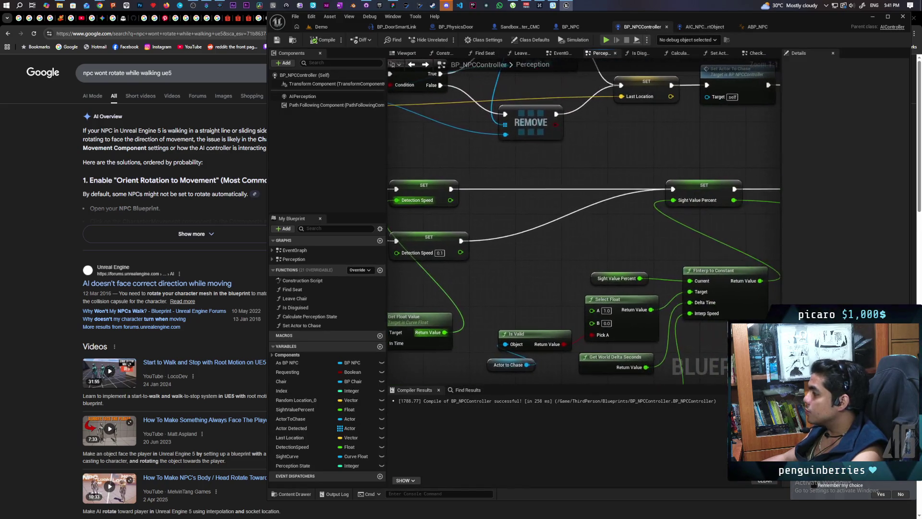
mouse_move(500, 278)
left_mouse_down()
mouse_move(496, 260)
mouse_move(525, 245)
mouse_move(672, 233)
mouse_move(591, 258)
left_mouse_up()
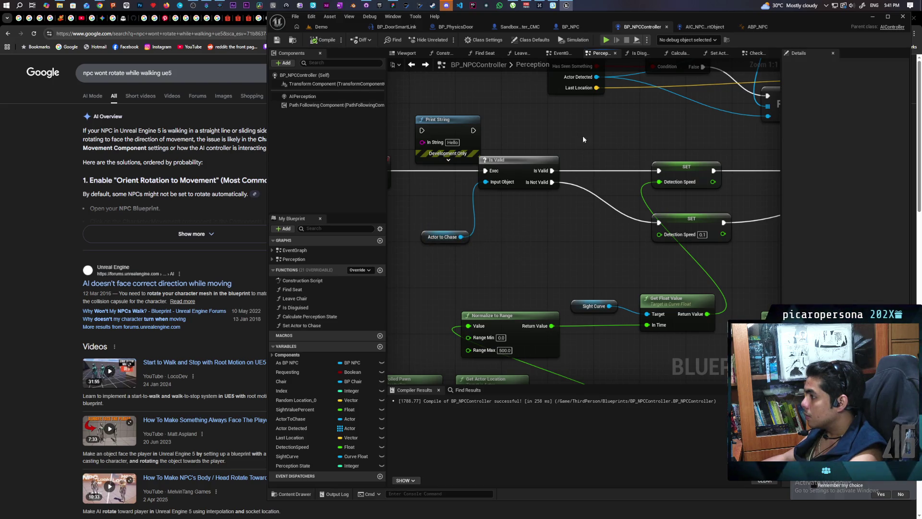
key("ctrl+v")
mouse_move(552, 170)
left_mouse_down()
mouse_move(583, 142)
mouse_move(659, 171)
left_mouse_up()
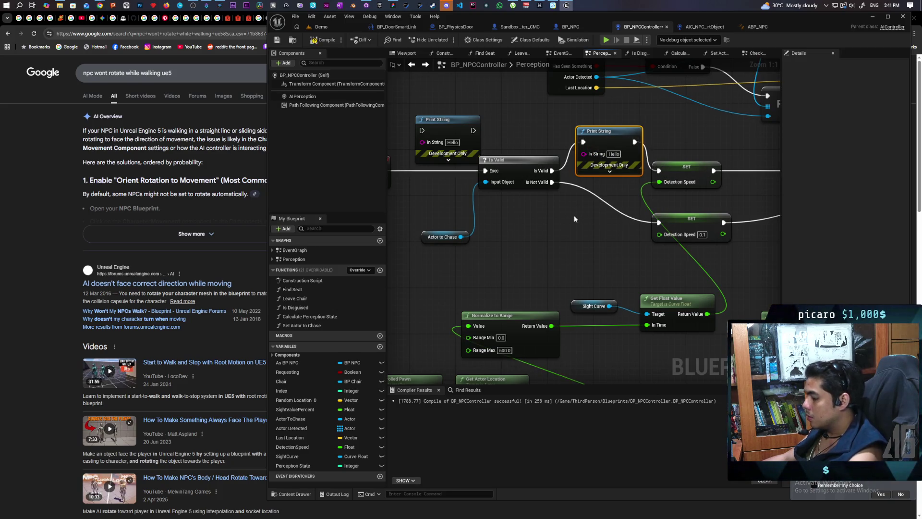
key("ctrl+v")
mouse_move(552, 182)
left_mouse_down()
mouse_move(579, 228)
mouse_move(658, 223)
left_mouse_up()
Step: Change the Print String messages from 'Hello' to 'valid' and 'not valid'
left_click(614, 154)
key("BackSpace")
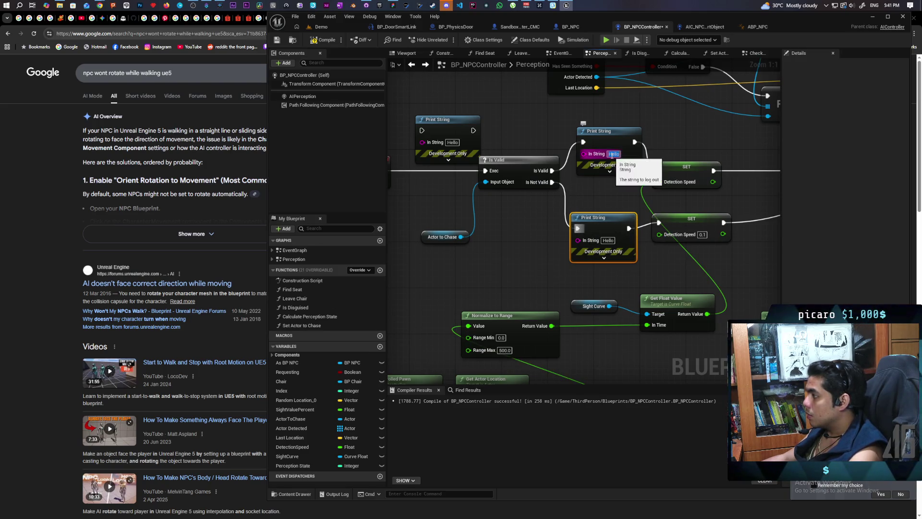
left_click(553, 249)
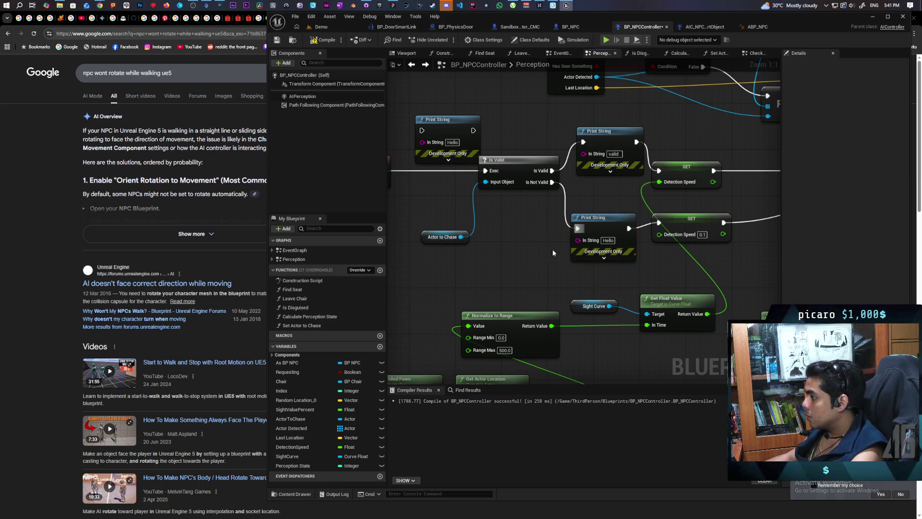
left_click(606, 241)
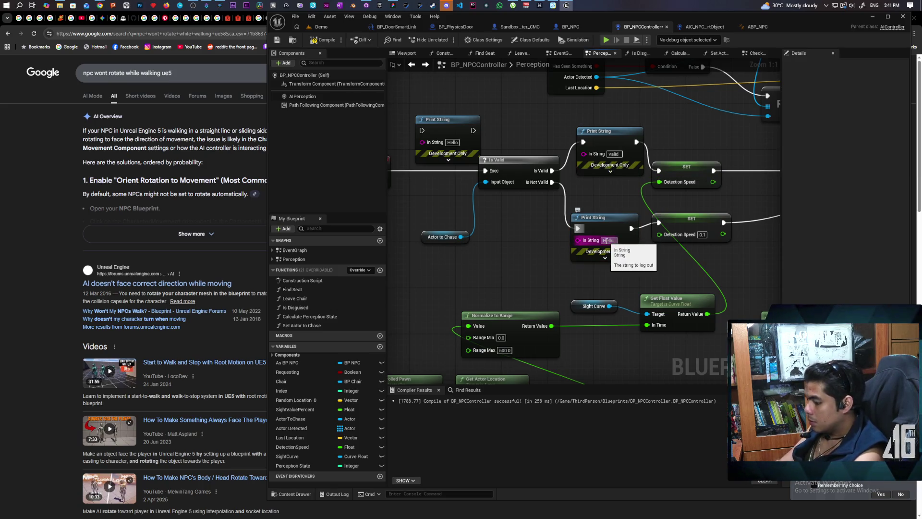
double_click(607, 240)
type("not valid")
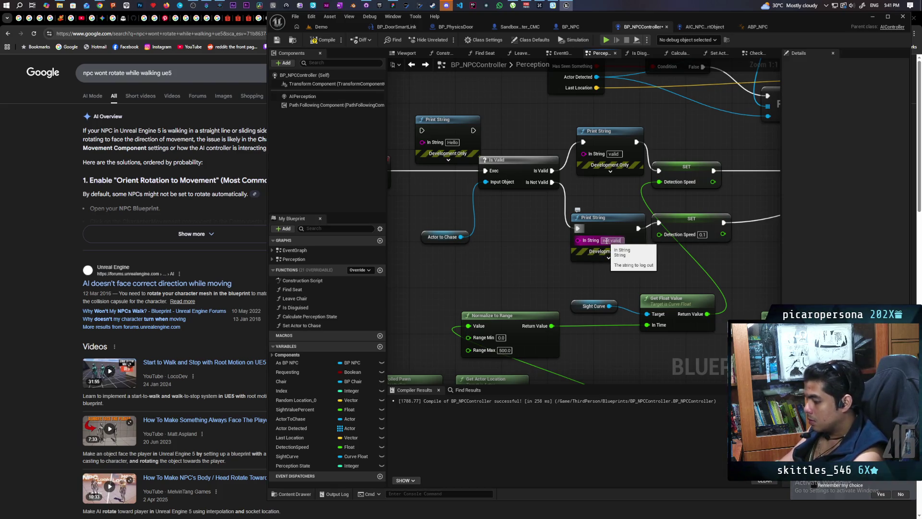
key("Return")
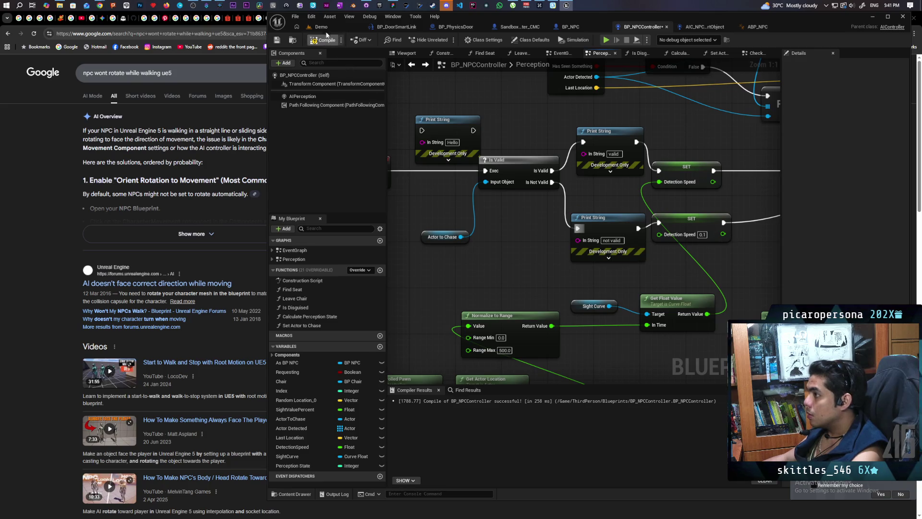
left_click(321, 27)
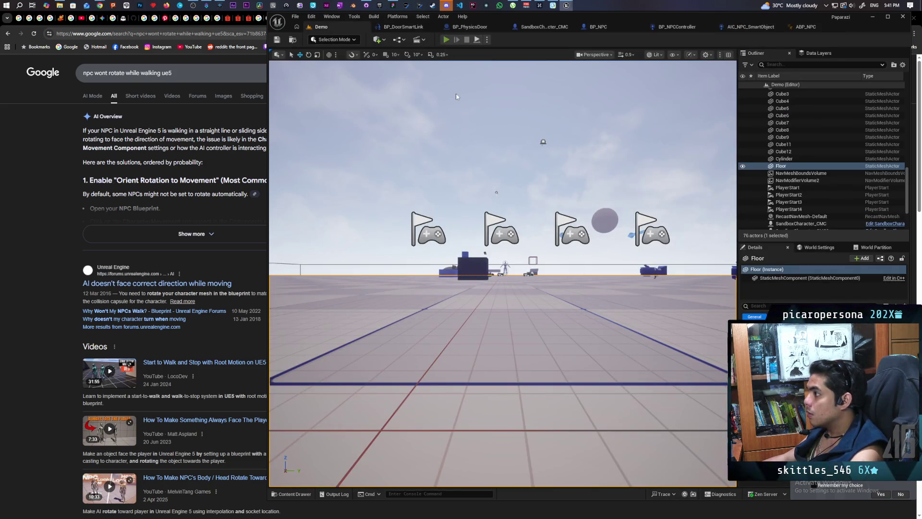
Step: Run a play test, then compare BP_NPC's event graph with the BP_NPCController Perception graph
key("alt+p")
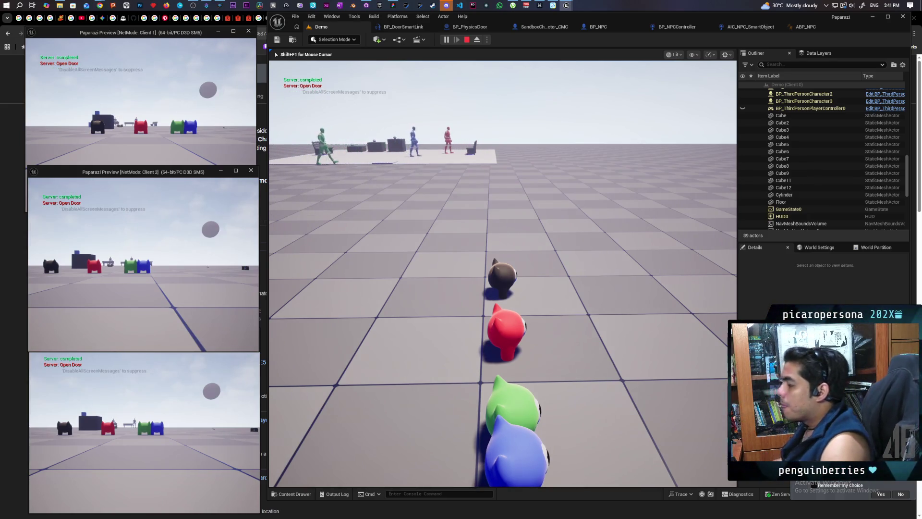
key("Escape")
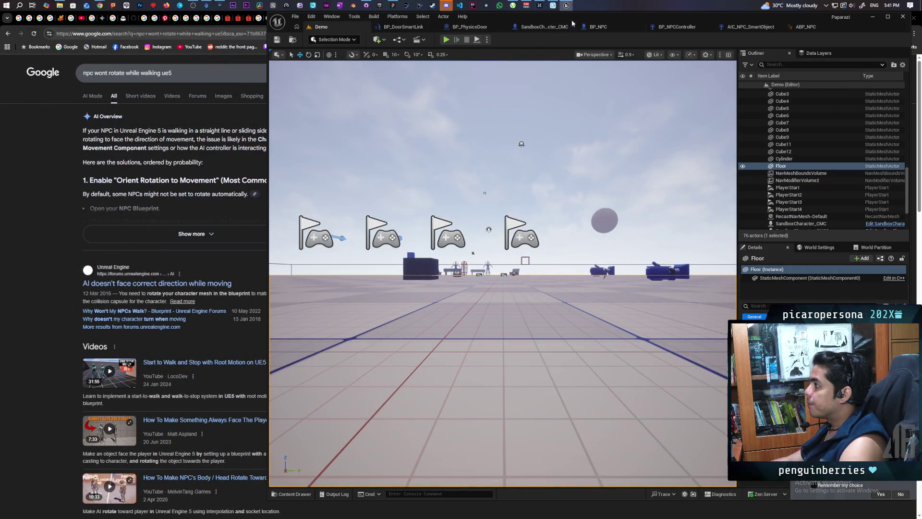
left_click(602, 27)
left_click(637, 28)
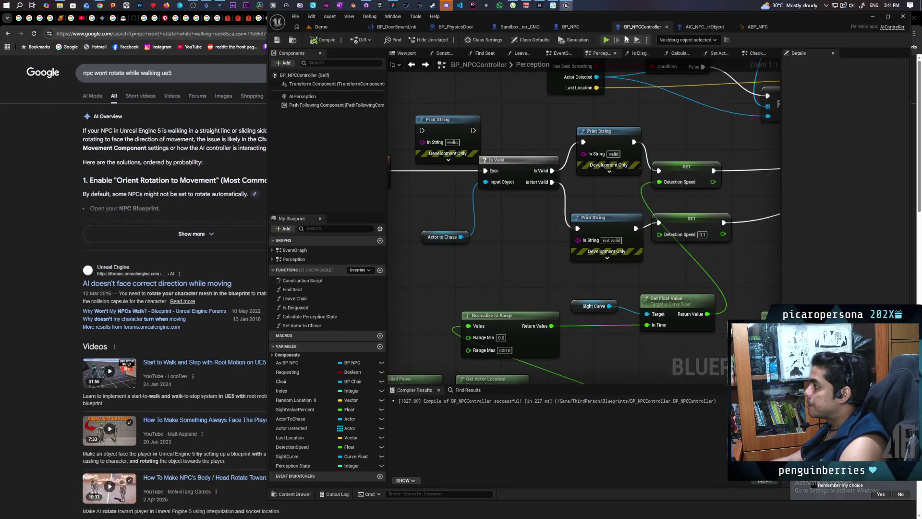
left_click(576, 27)
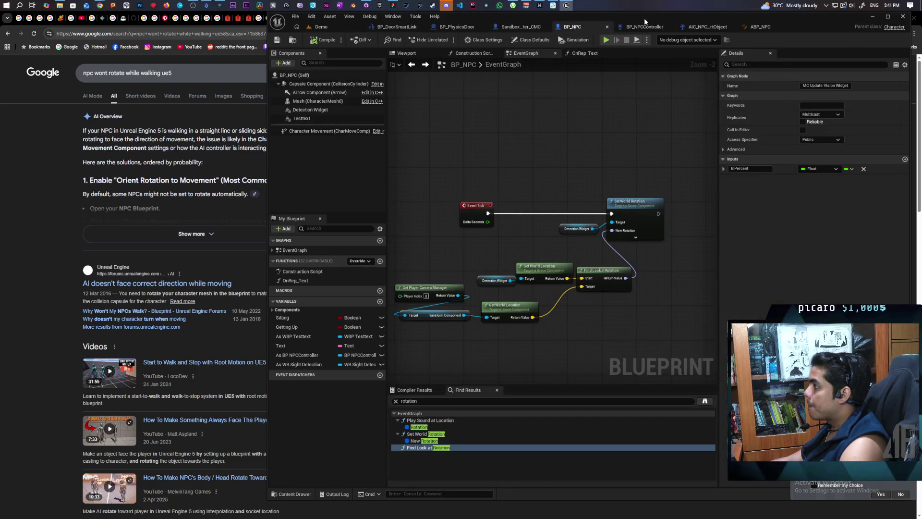
left_click(642, 27)
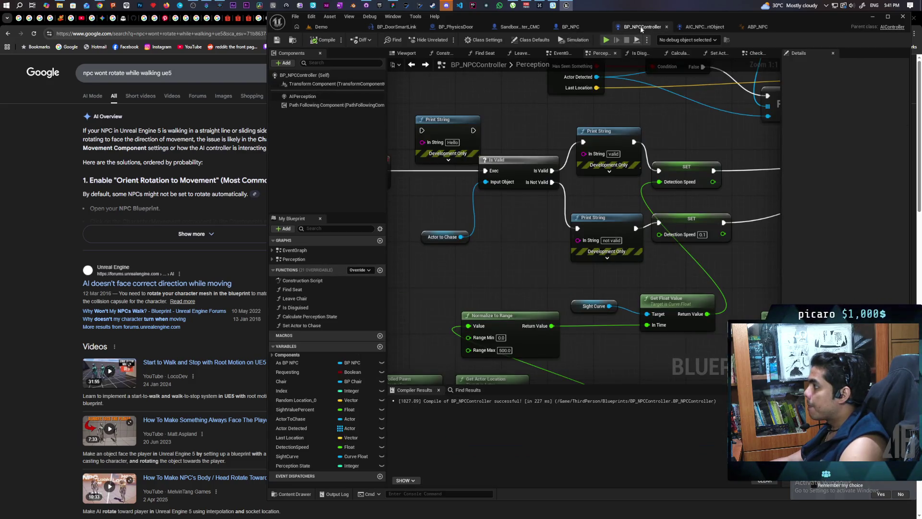
Step: Uncheck Start with Tick Enabled in BP_NPCController's Class Defaults
left_click(532, 40)
left_click(839, 87)
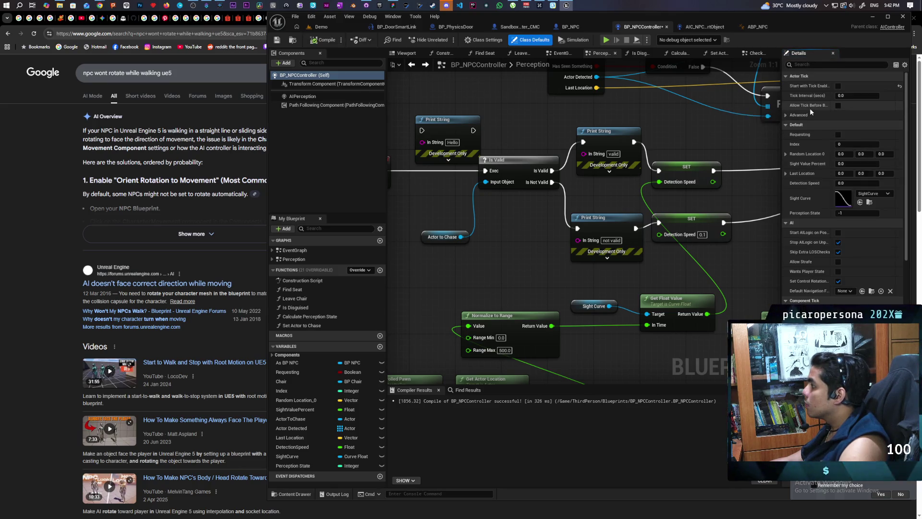
left_click(358, 27)
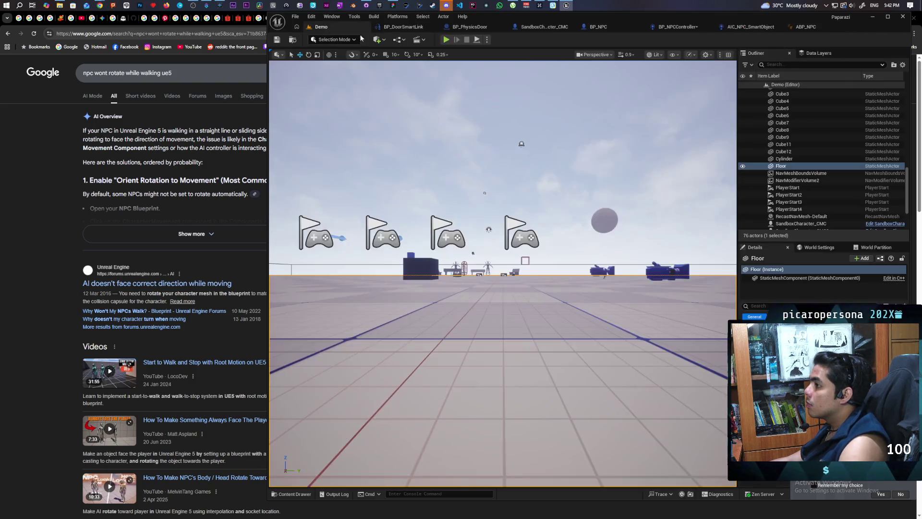
Step: Play-test the Demo level with controller ticking off, then return to BP_NPCController
left_click(451, 41)
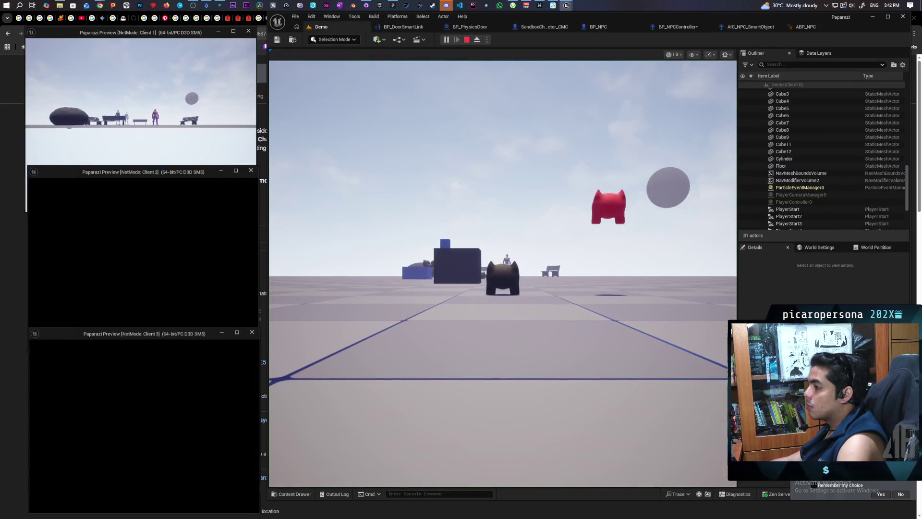
key("alt+Tab")
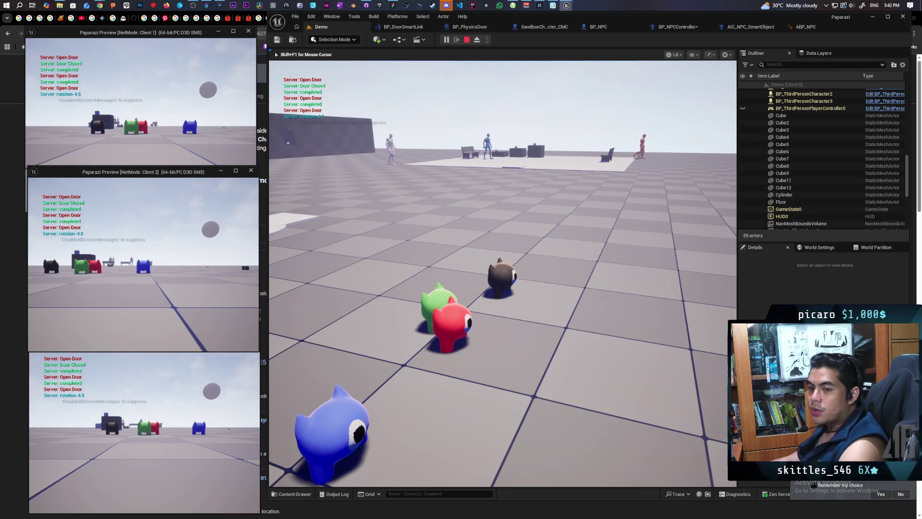
key("Escape")
left_click(689, 29)
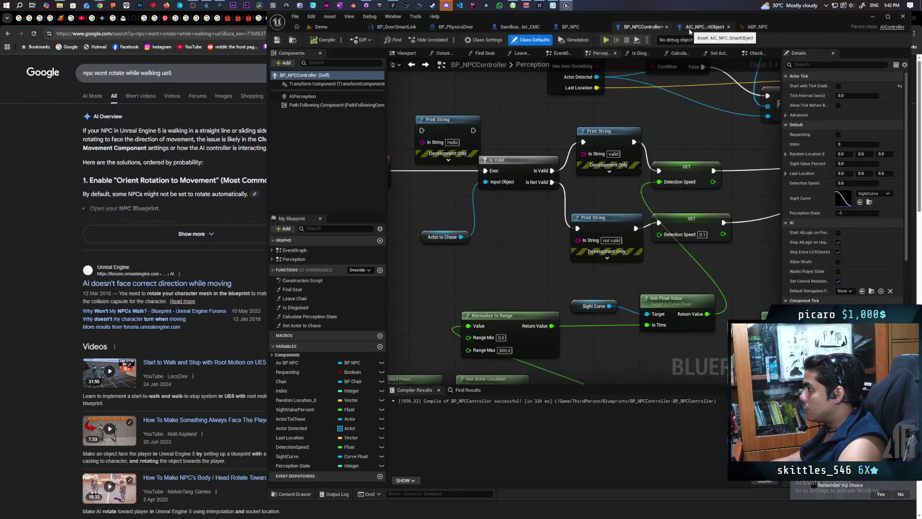
Step: Re-check Start with Tick Enabled near Event Tick and compile BP_NPCController
mouse_move(485, 175)
left_mouse_down()
mouse_move(517, 247)
mouse_move(524, 211)
left_mouse_up()
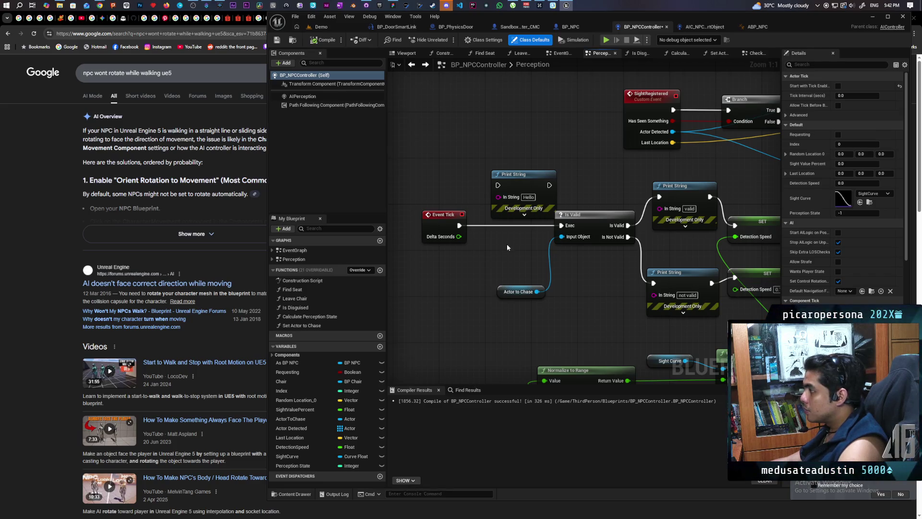
scroll(507, 245, "down", 1)
scroll(506, 250, "up", 1)
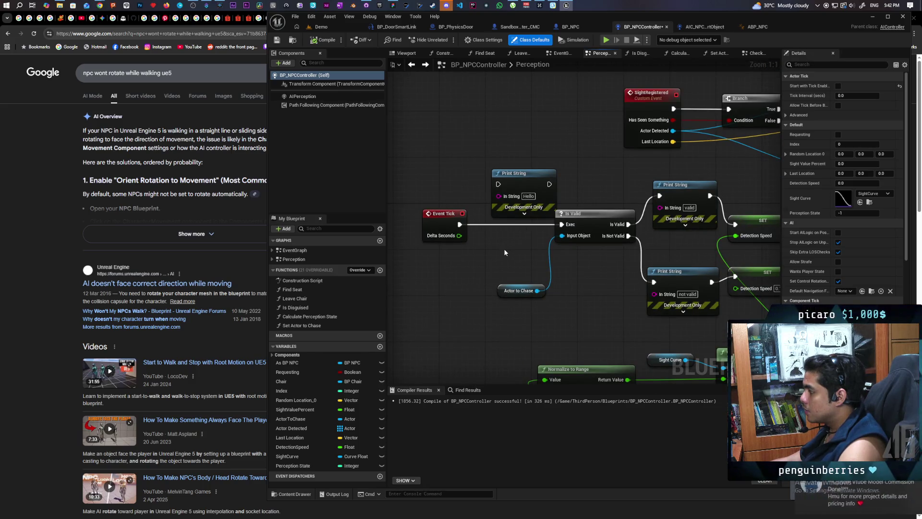
mouse_move(510, 246)
left_mouse_down()
mouse_move(433, 265)
mouse_move(471, 260)
left_mouse_up()
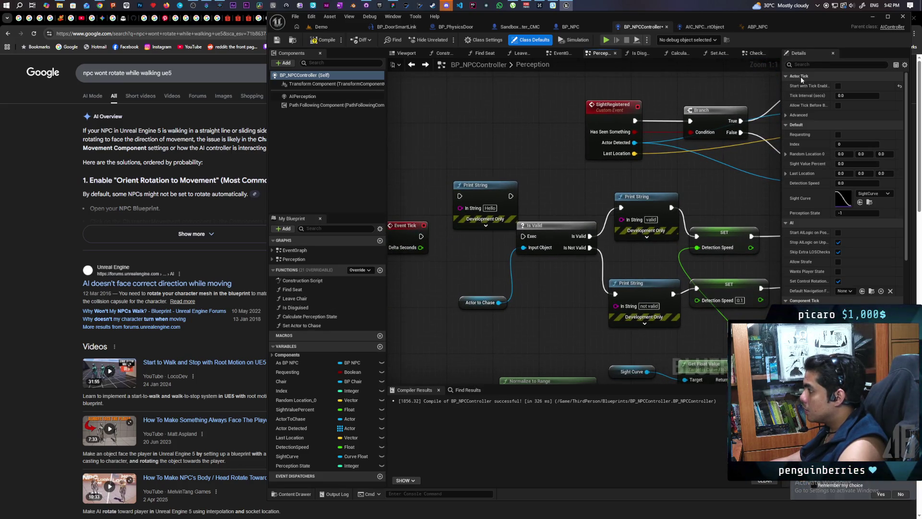
left_click(838, 86)
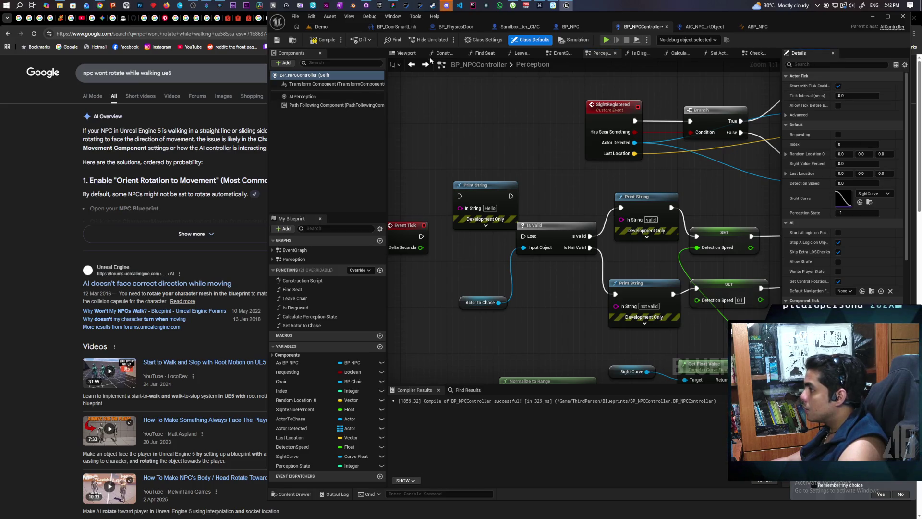
left_click(323, 40)
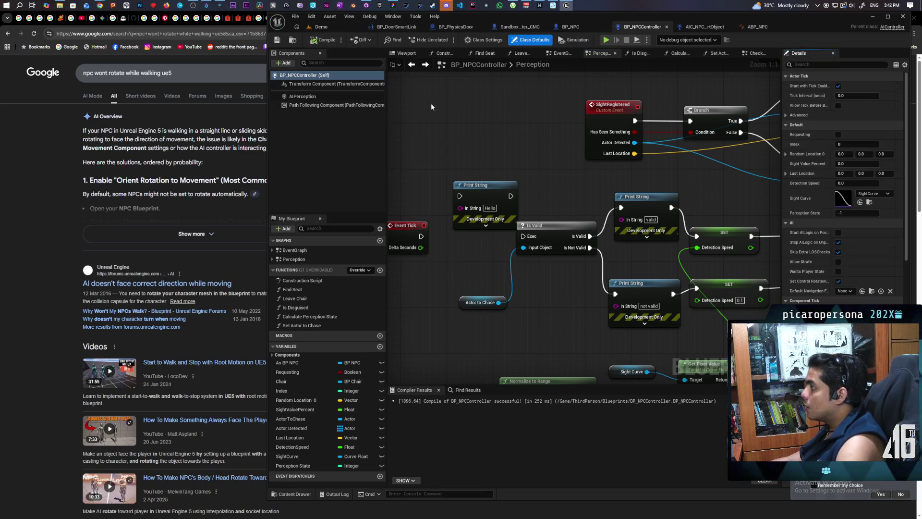
left_click(328, 27)
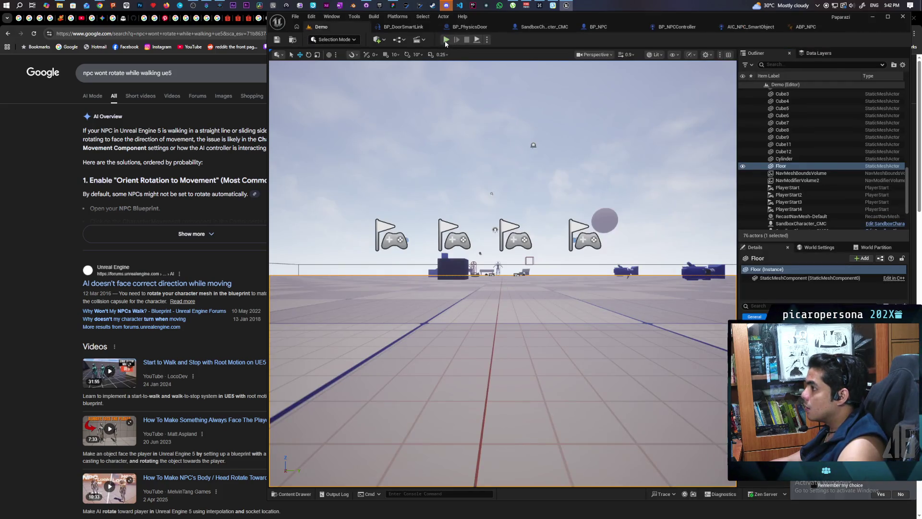
Step: Play-test the level, moving with W and S to watch the NPCs and cat
key("alt+p")
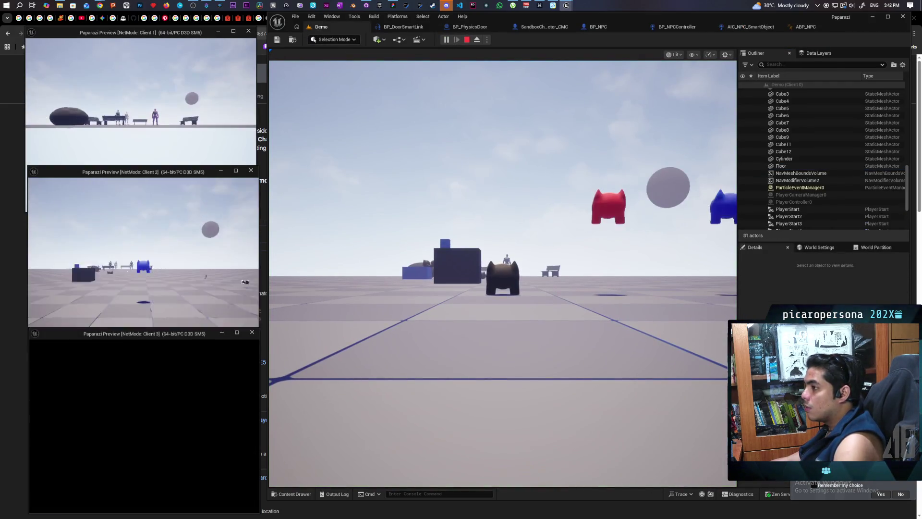
key("alt+Tab")
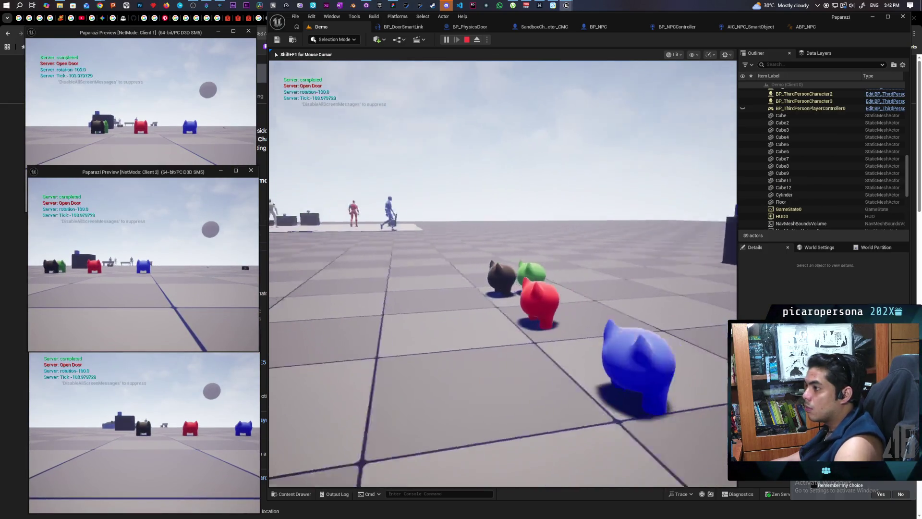
key("w")
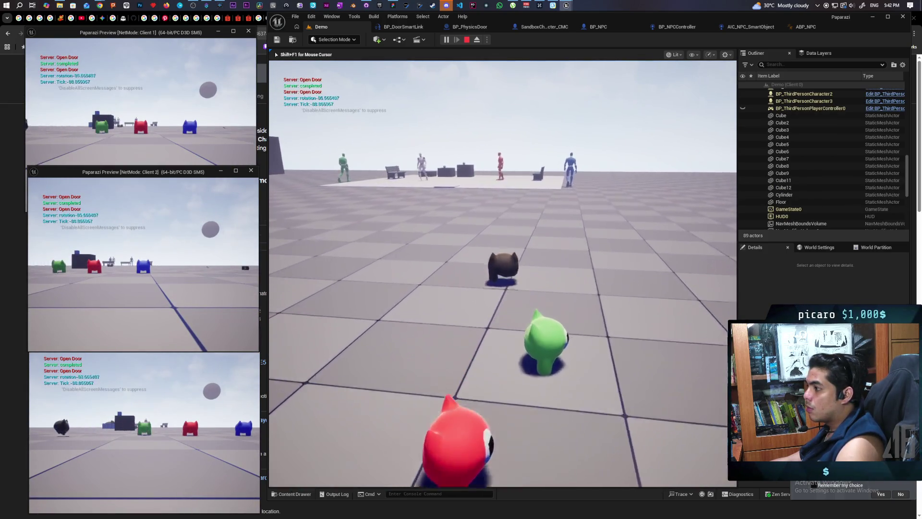
key("w")
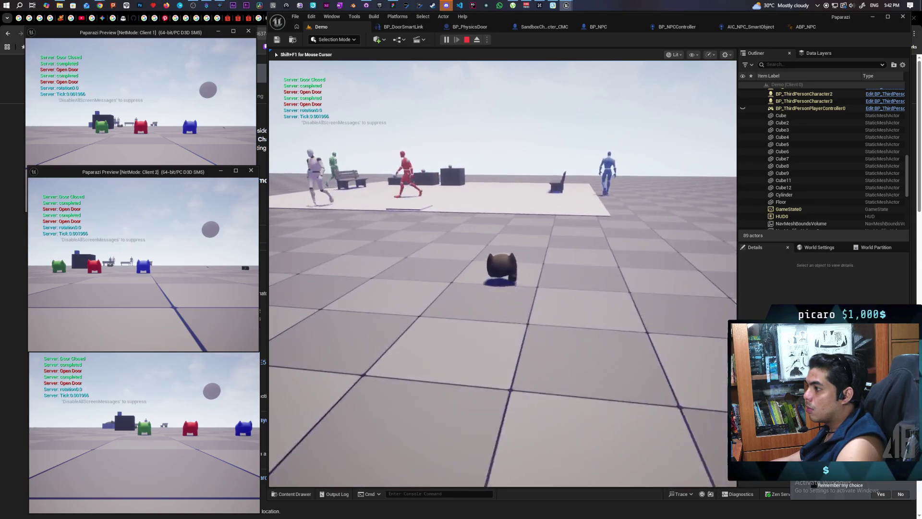
key("s")
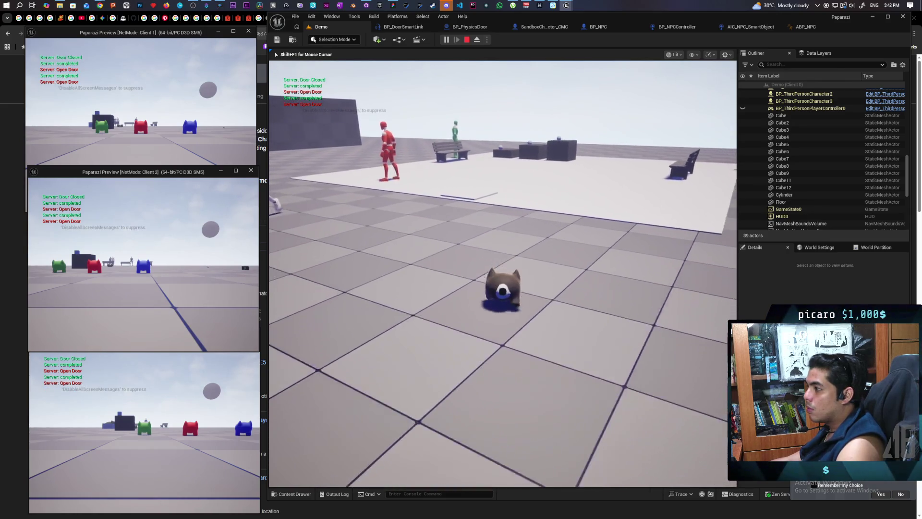
key("s")
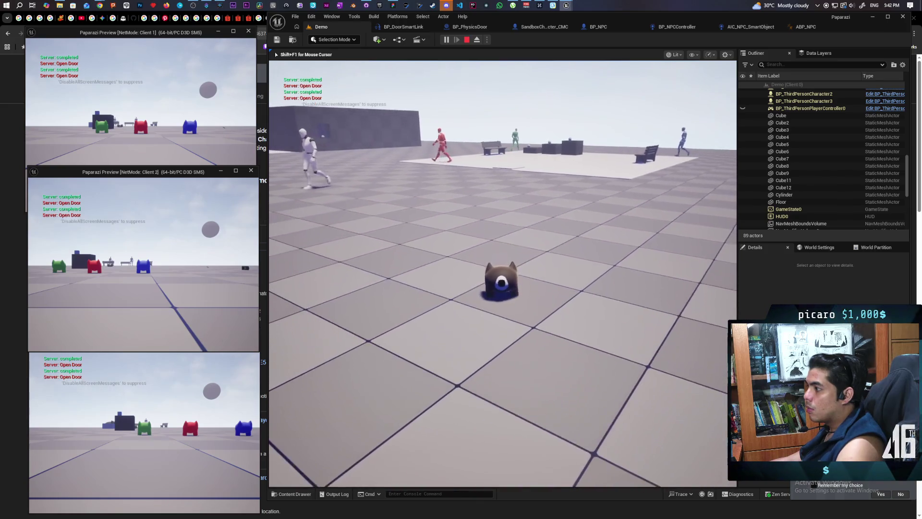
key("Escape")
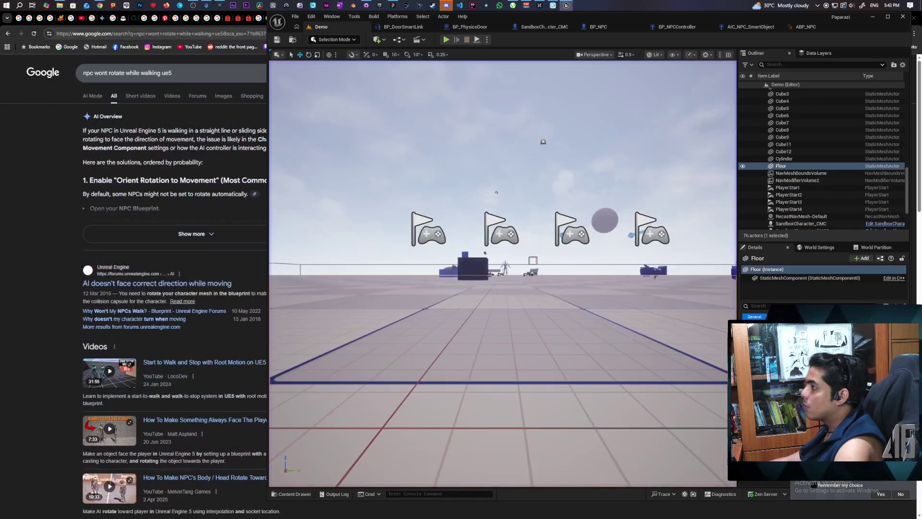
Step: Wire Event Tick's exec into the Is Valid check and uncheck Start with Tick Enabled
left_click(672, 28)
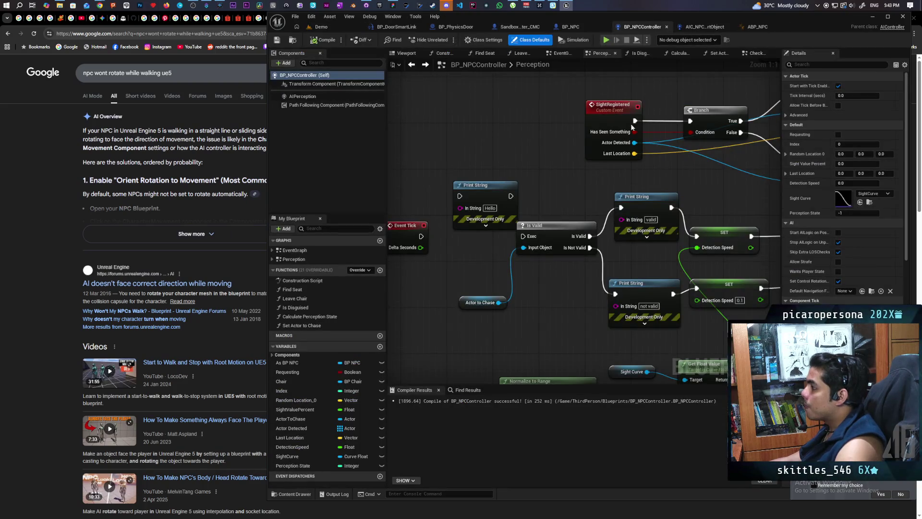
left_click_drag(419, 243, 460, 244)
left_click_drag(523, 236, 523, 236)
left_click(838, 85)
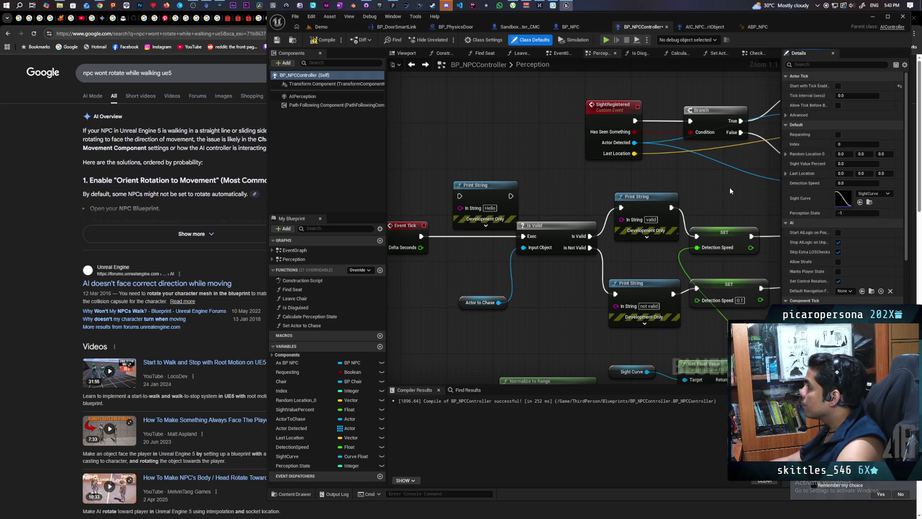
Step: Review the Sight Value Percent and vision widget nodes, then compile BP_NPCController
scroll(730, 186, "down", 2)
scroll(717, 179, "up", 2)
mouse_move(717, 182)
left_mouse_down()
mouse_move(697, 200)
mouse_move(610, 190)
left_mouse_up()
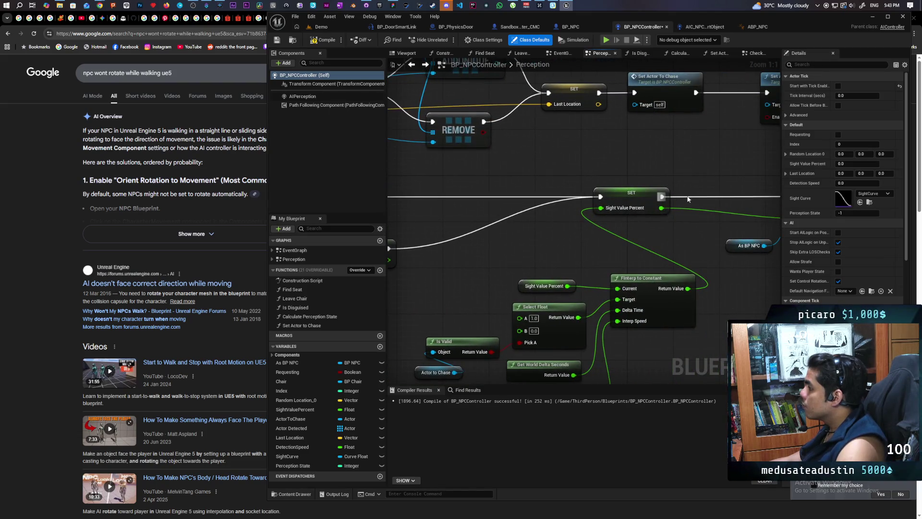
left_click_drag(687, 195, 626, 192)
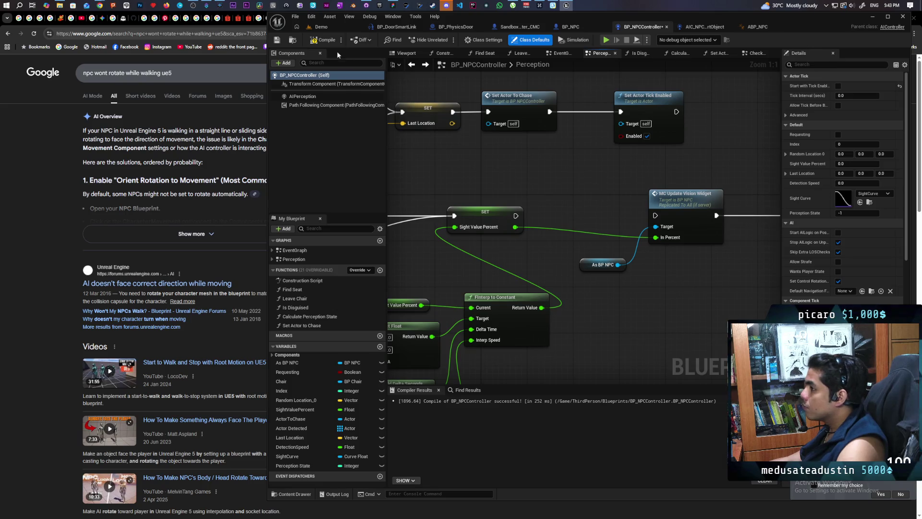
left_click(335, 37)
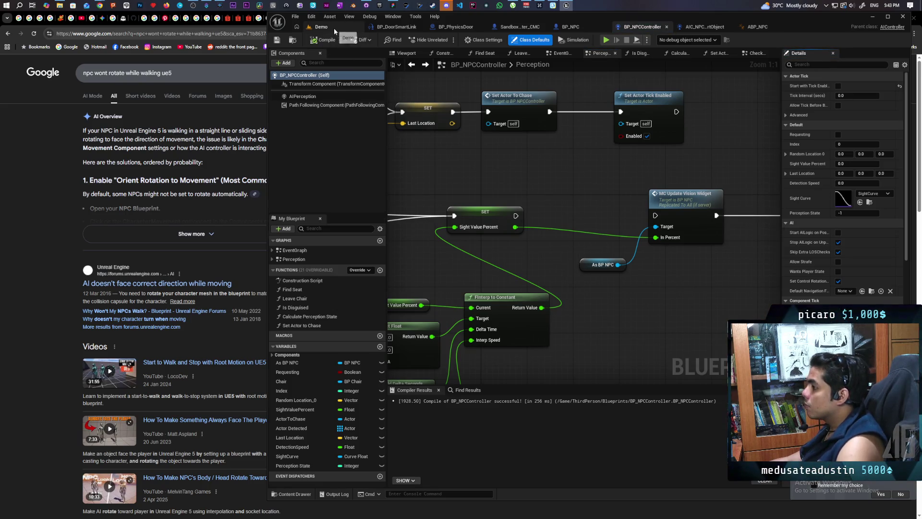
Step: Inspect the SET Sight Value Percent node, then switch to the AIC_NPC_SmartObject event graph
left_click(478, 214)
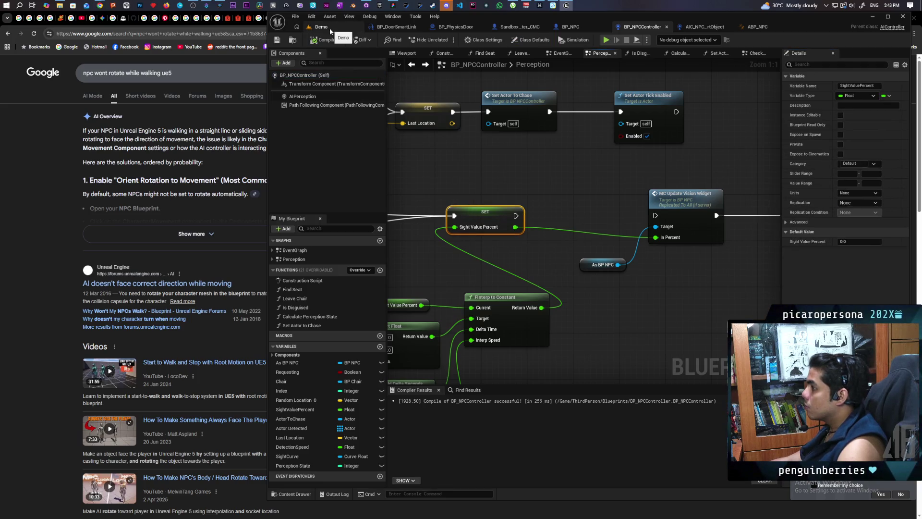
scroll(710, 131, "down", 6)
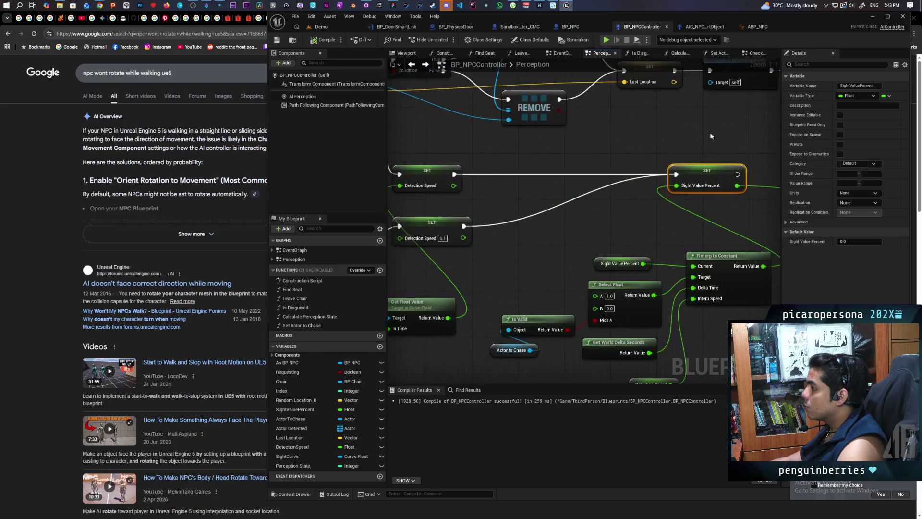
scroll(611, 206, "up", 3)
scroll(611, 206, "up", 1)
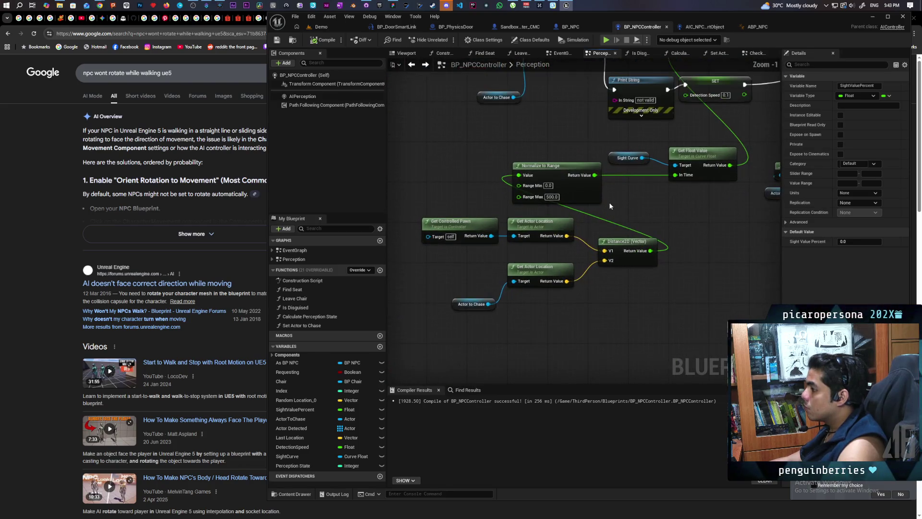
scroll(613, 203, "up", 1)
left_click_drag(590, 222, 600, 237)
left_click(699, 28)
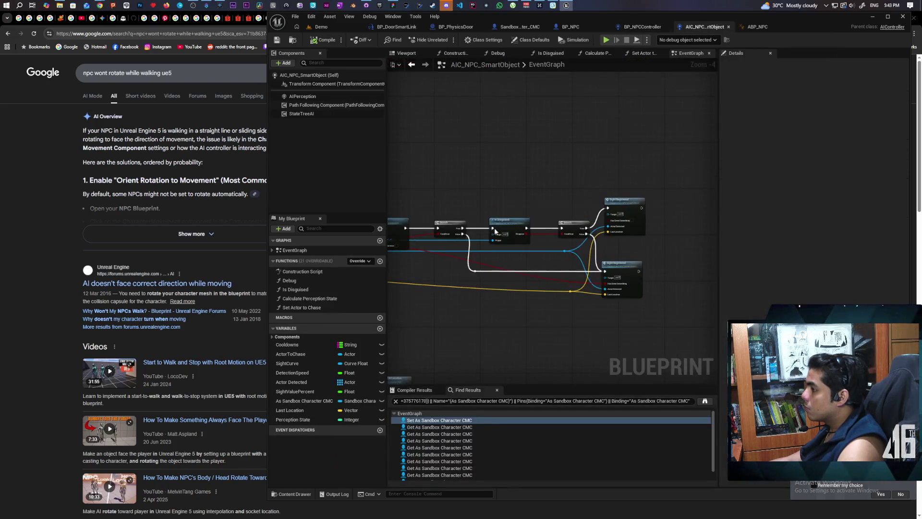
Step: Glance over AIC_NPC_SmartObject and the Perception graph, then start a Demo level play test
scroll(552, 234, "down", 3)
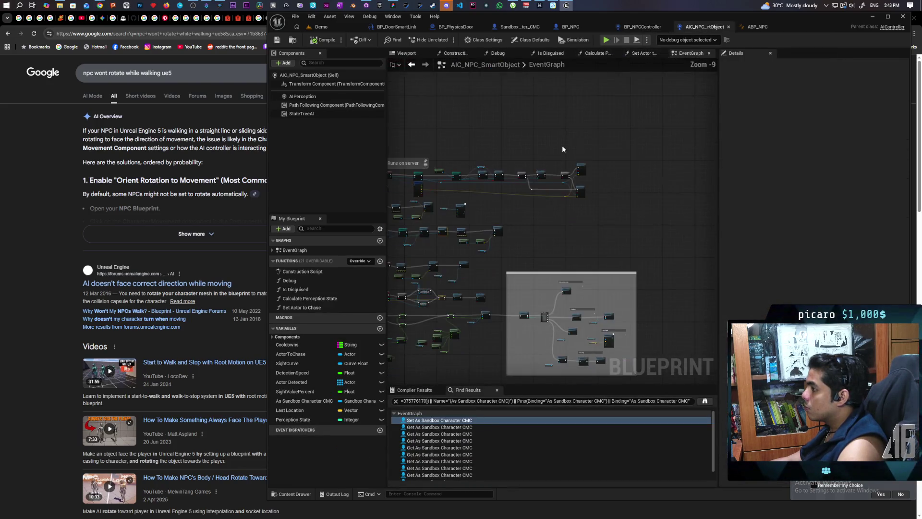
scroll(552, 234, "up", 2)
scroll(552, 234, "up", 2)
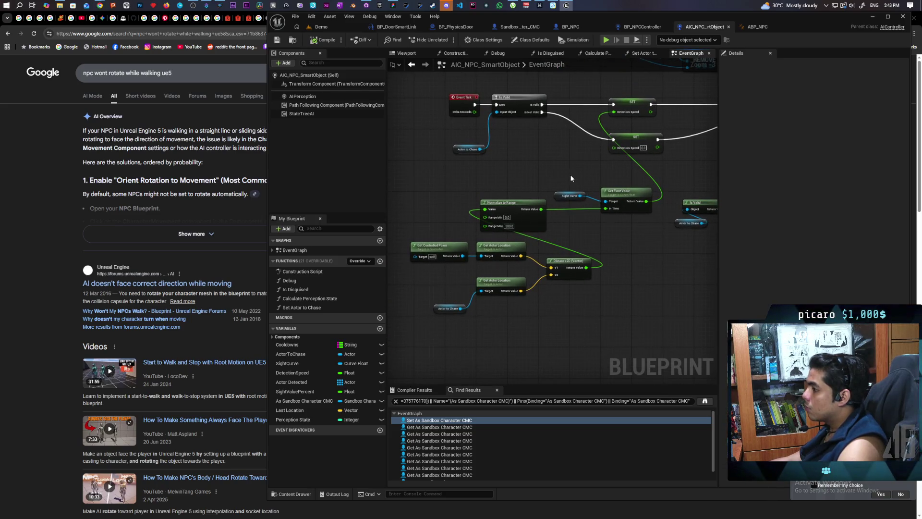
left_click(643, 27)
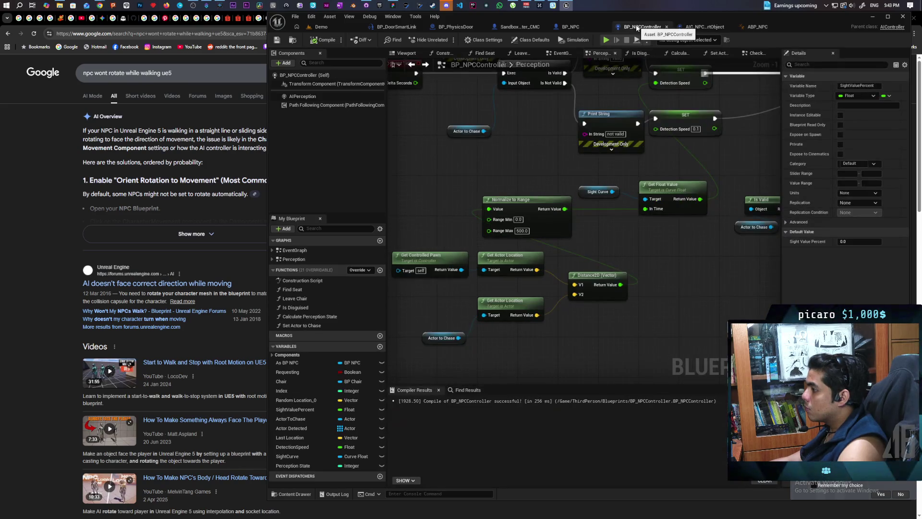
scroll(708, 142, "down", 3)
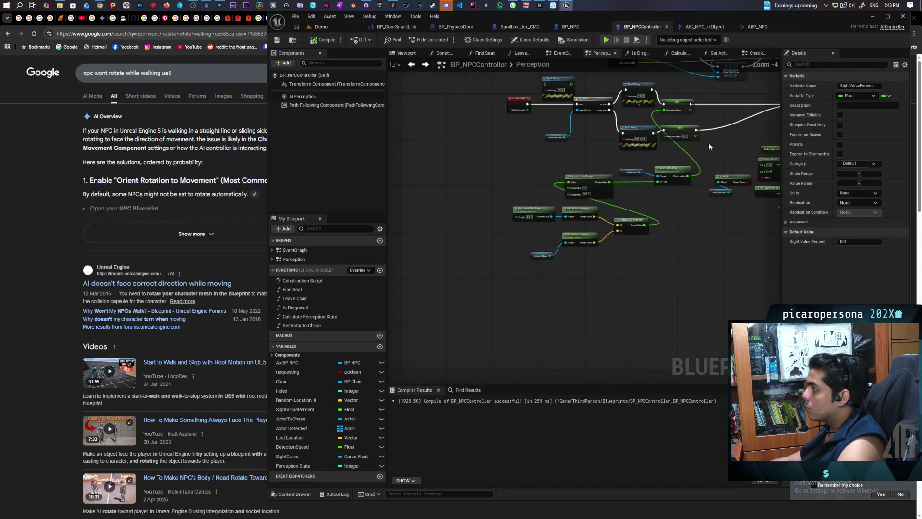
left_click(323, 28)
key("alt+p")
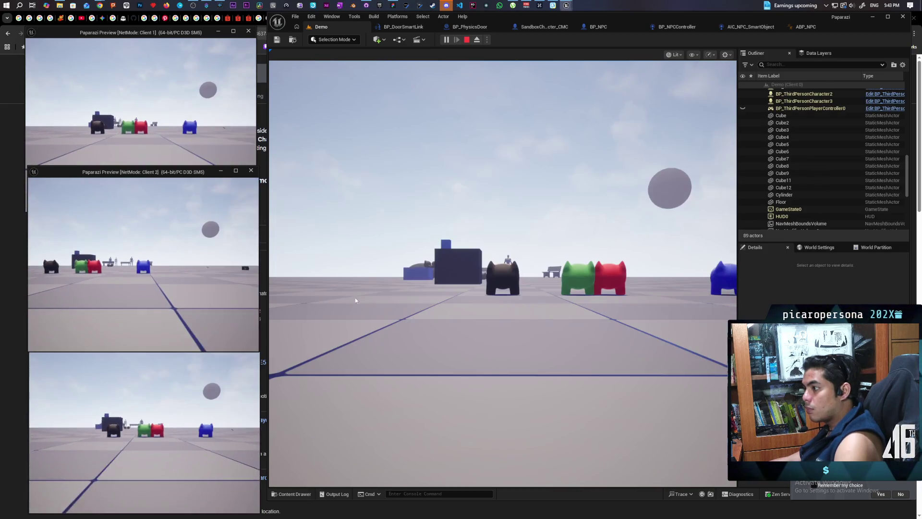
left_click(355, 298)
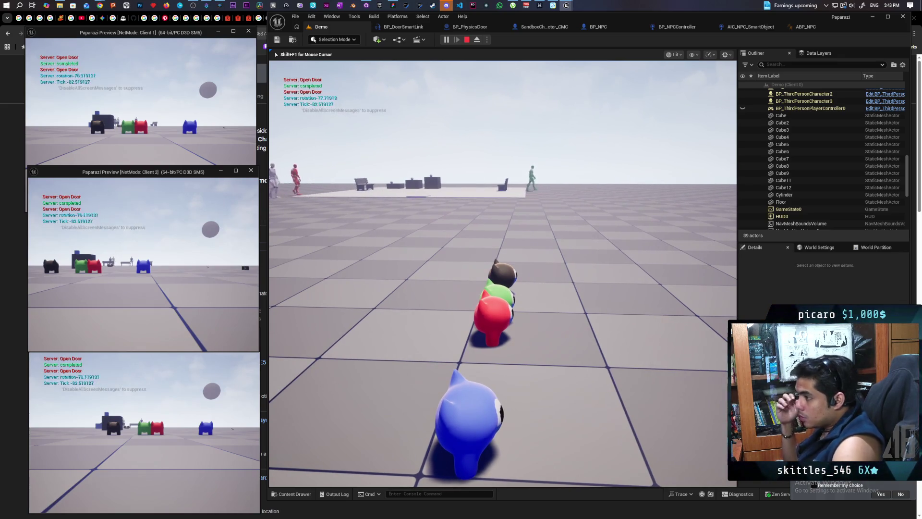
key("Escape")
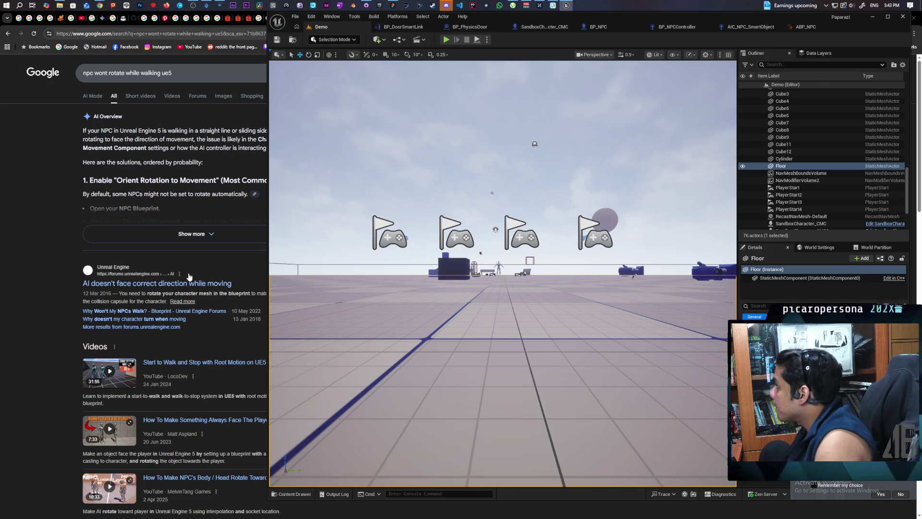
Step: In AIC_NPC_SmartObject, unhook Event Tick from Is Valid and turn on Start with Tick Enabled
left_click(742, 27)
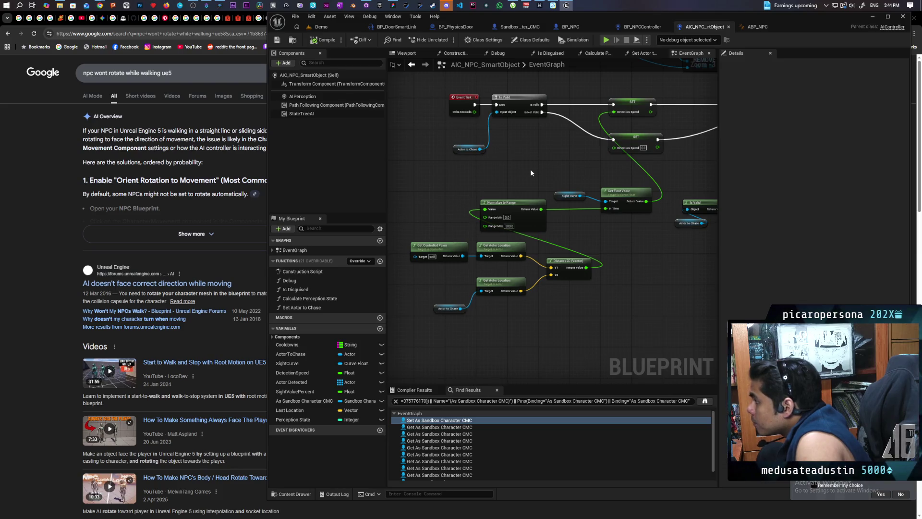
scroll(531, 169, "down", 2)
scroll(530, 169, "up", 1)
mouse_move(537, 169)
left_mouse_down()
mouse_move(499, 264)
mouse_move(504, 274)
mouse_move(498, 270)
left_mouse_up()
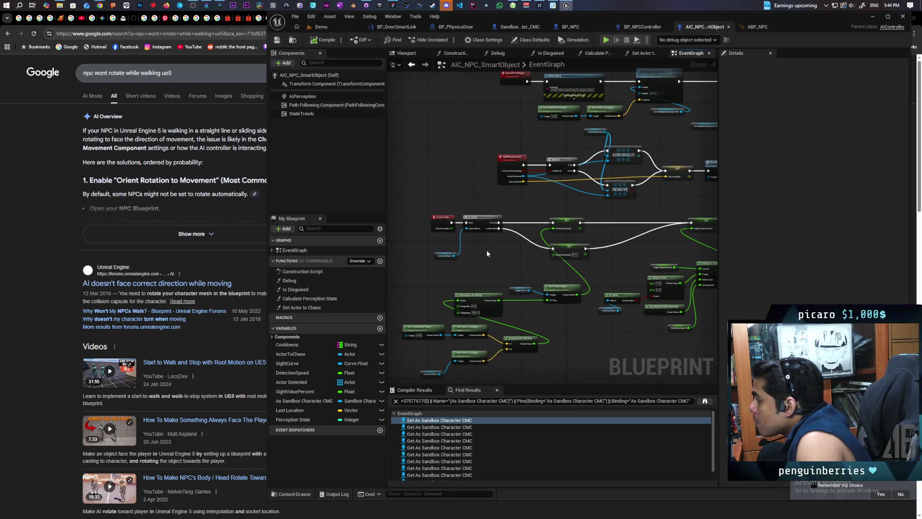
left_click_drag(466, 222, 464, 229)
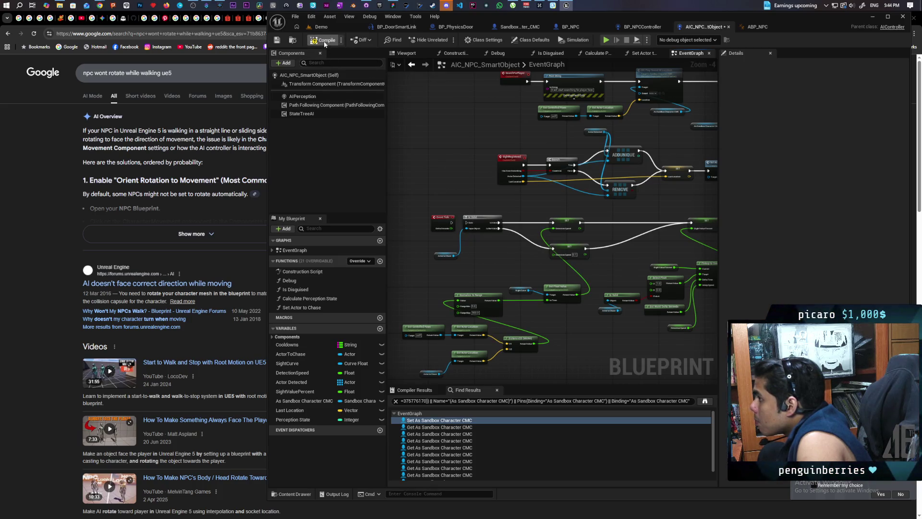
left_click(532, 40)
left_click(800, 87)
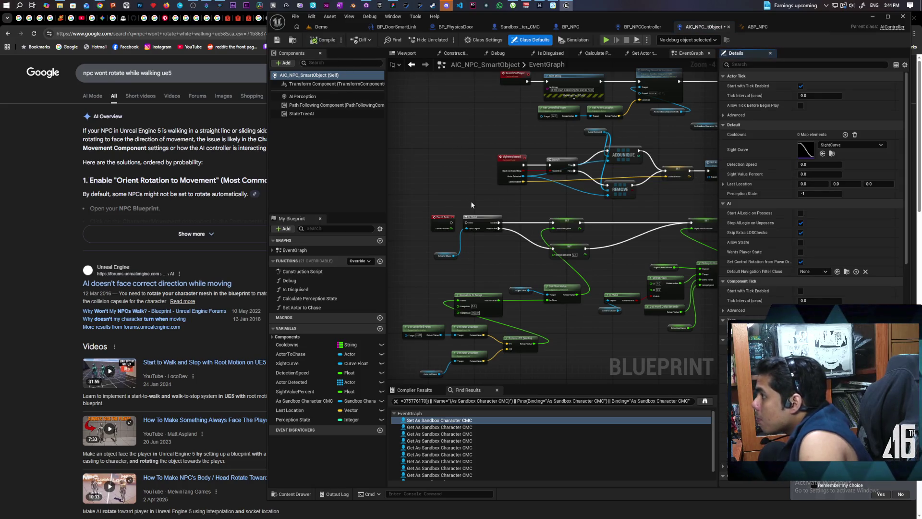
Step: Rewire Event Tick to Is Valid, turn Start with Tick Enabled back off, and return to BP_NPCController
scroll(469, 203, "up", 3)
mouse_move(468, 201)
left_mouse_down()
mouse_move(480, 250)
mouse_move(459, 222)
left_mouse_up()
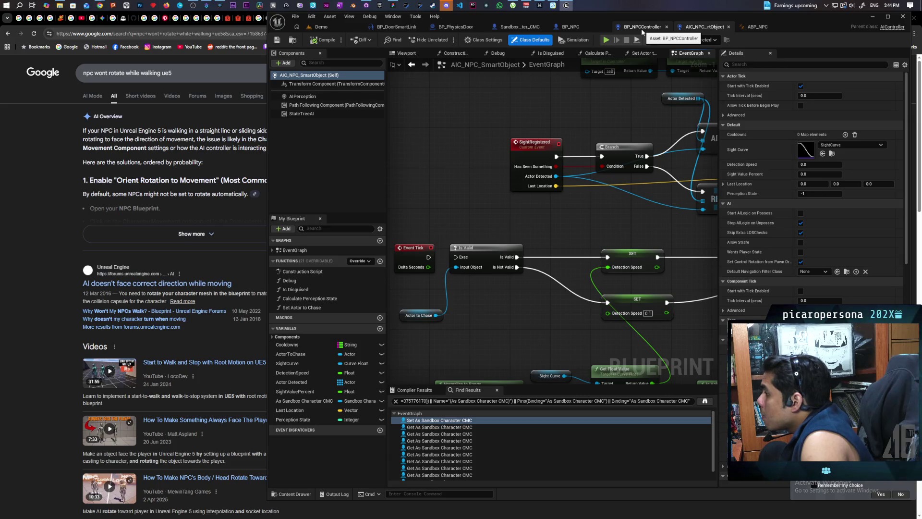
left_click_drag(431, 257, 460, 261)
left_click(800, 86)
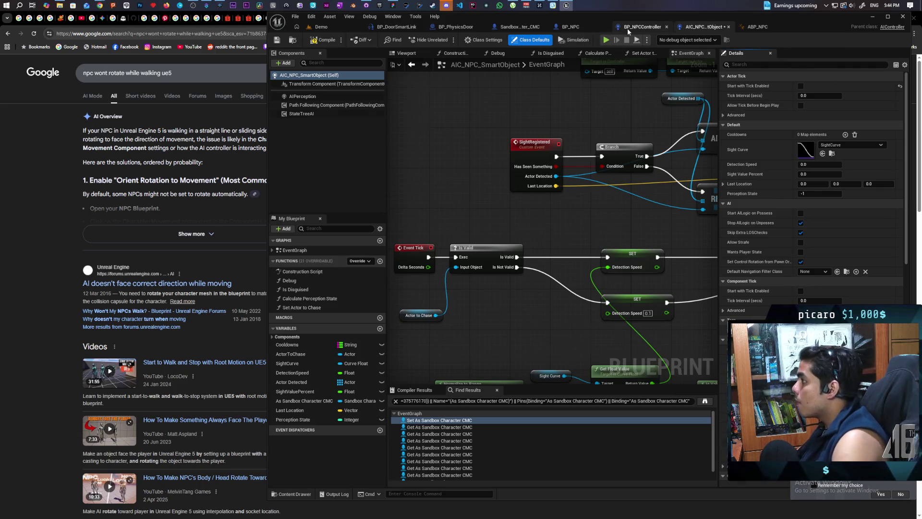
left_click(642, 27)
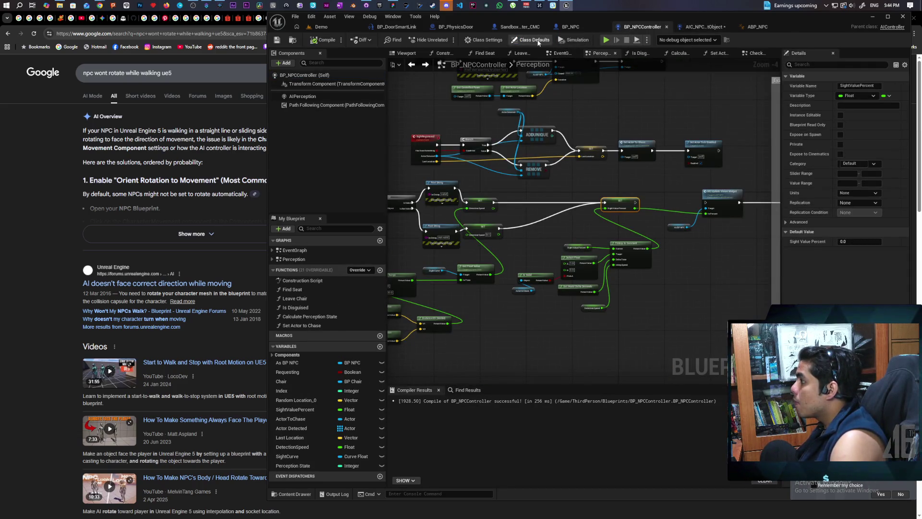
Step: Pan BP_NPCController's Perception graph to its Event Tick node, glance at AIC_NPC_SmartObject, then switch to Demo
left_click(530, 40)
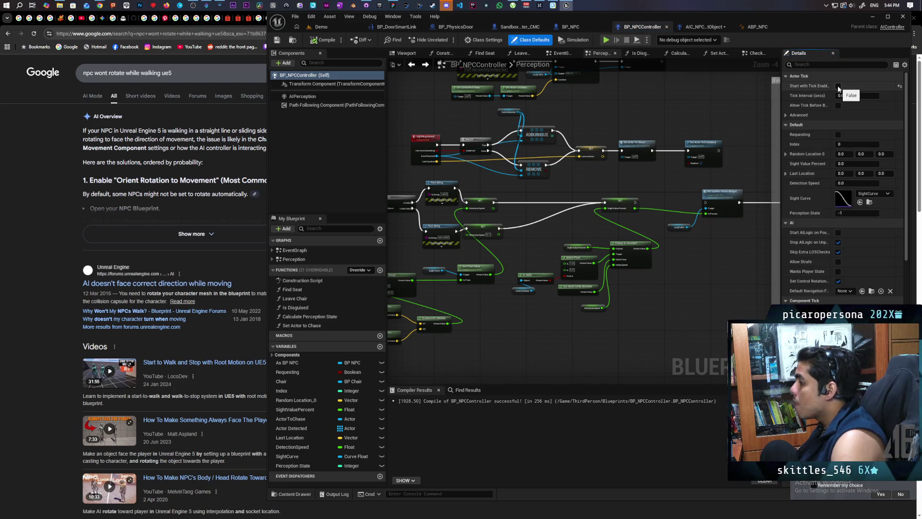
left_click_drag(519, 194, 611, 181)
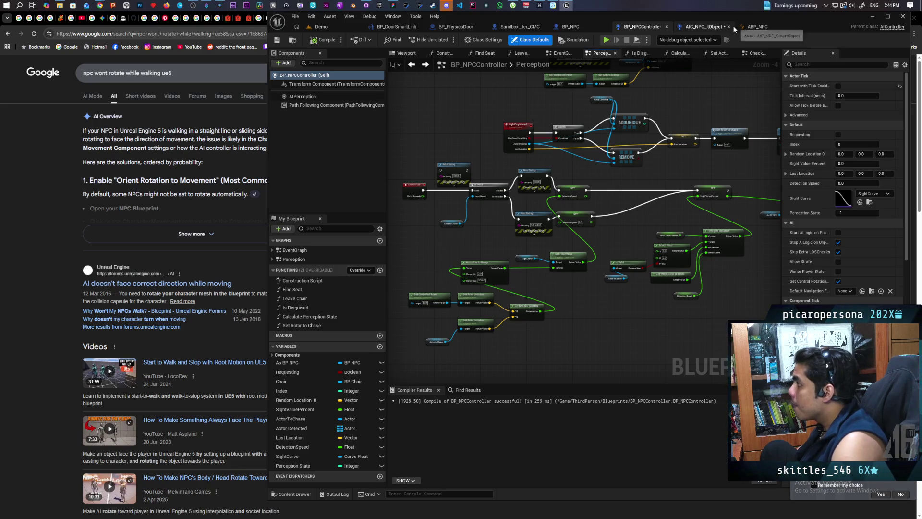
scroll(454, 199, "up", 2)
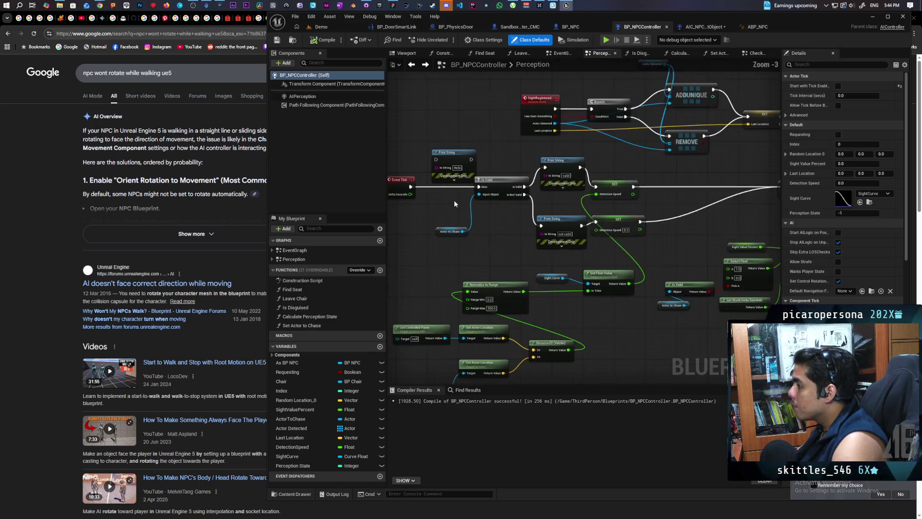
left_click(711, 29)
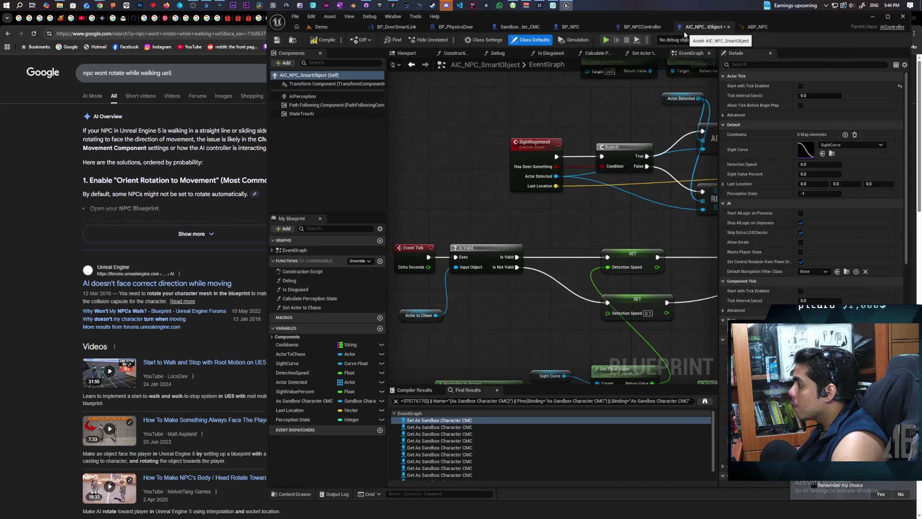
left_click(639, 29)
mouse_move(578, 188)
left_mouse_down()
mouse_move(475, 193)
mouse_move(630, 184)
mouse_move(552, 185)
left_mouse_up()
left_click_drag(456, 117, 537, 112)
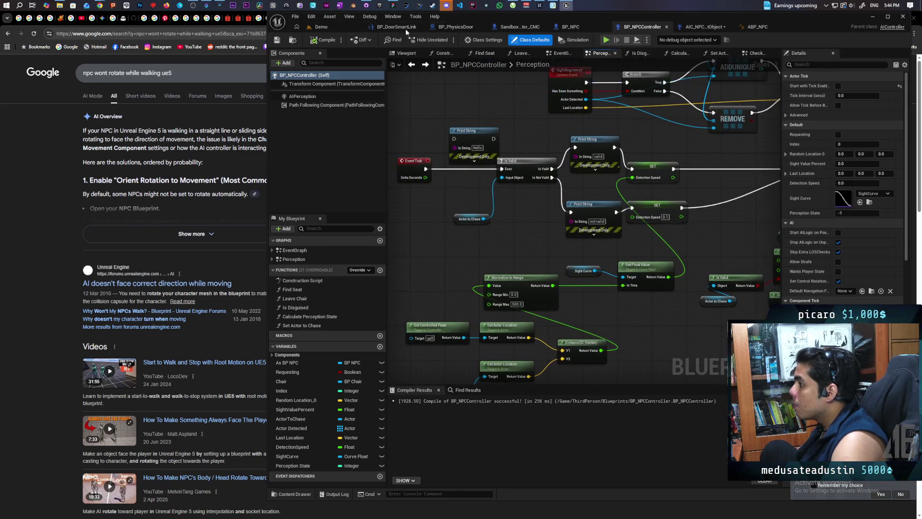
left_click(321, 26)
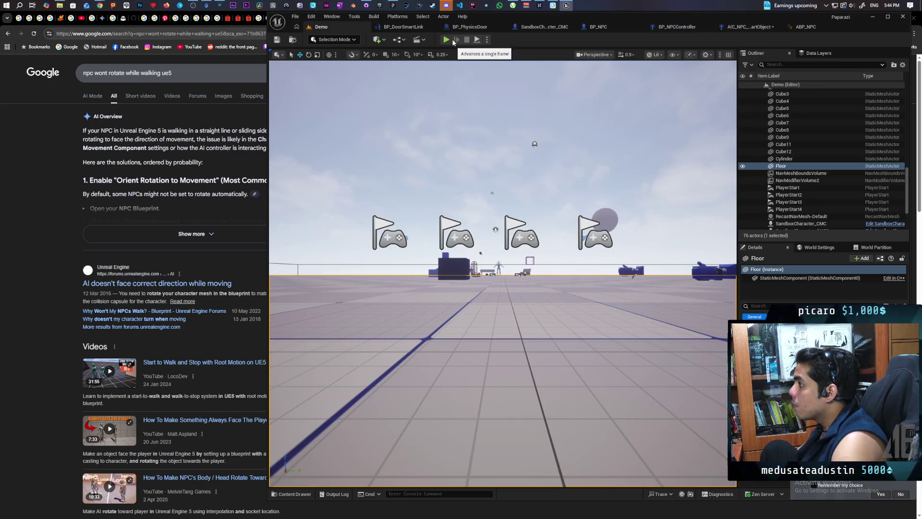
Step: Play-test the Demo level twice, seeing 'Server not valid' prints, then open AIC_NPC_SmartObject's event graph
key("alt+p")
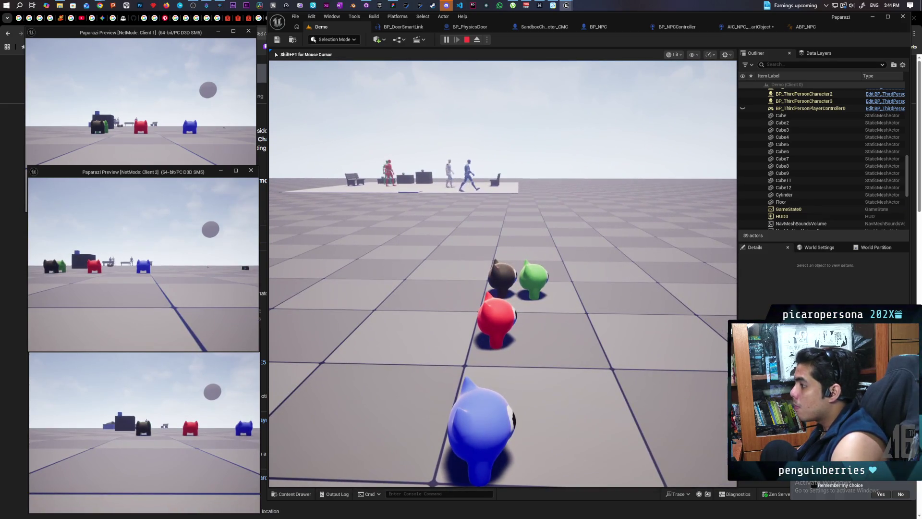
key("Escape")
left_click(681, 27)
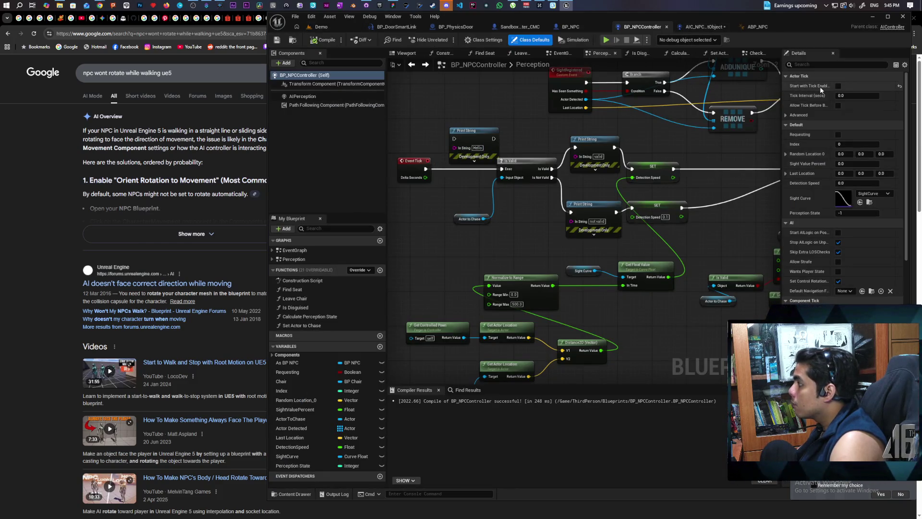
left_click(330, 28)
left_click(447, 40)
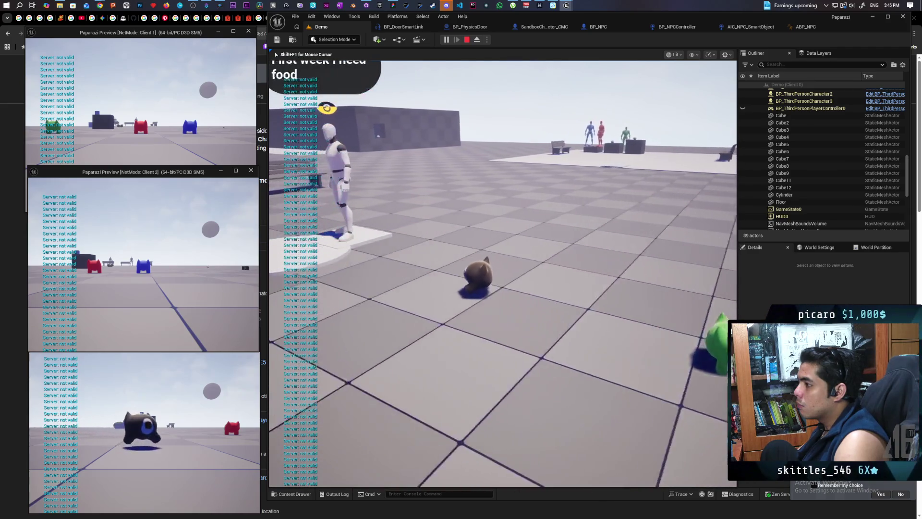
key("Escape")
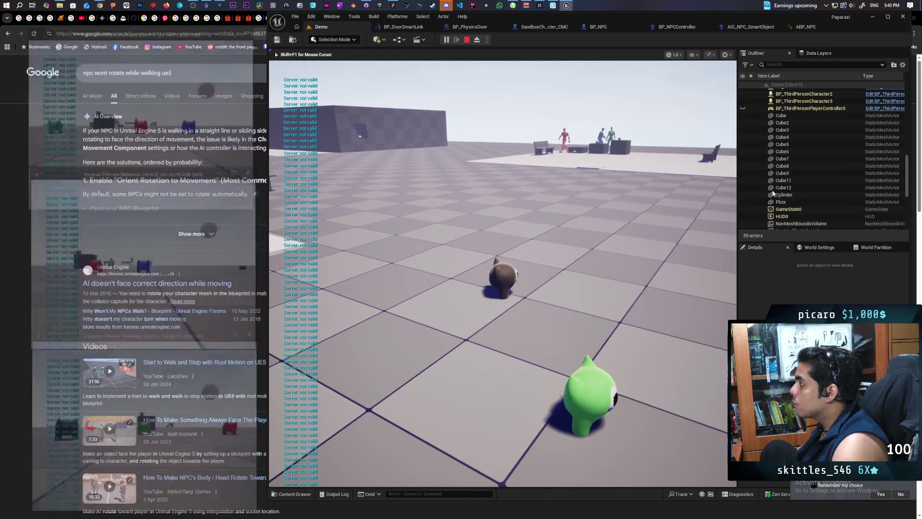
left_click(749, 27)
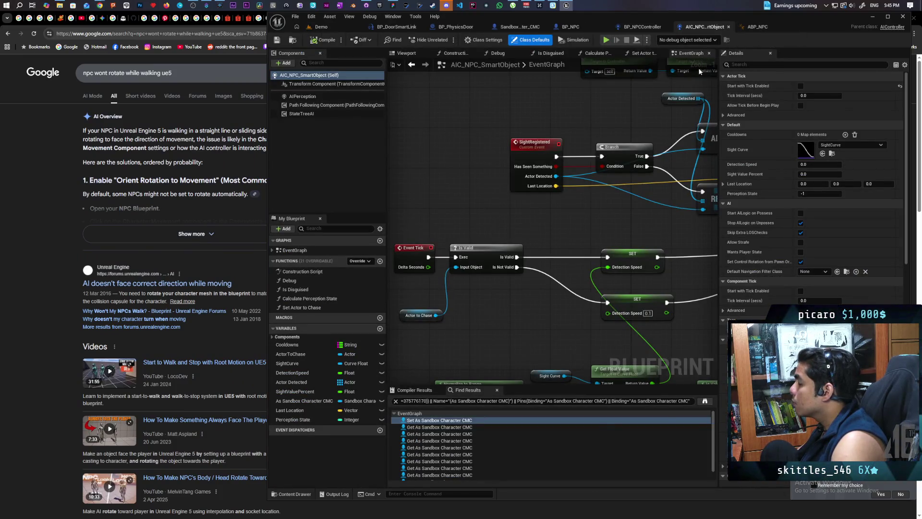
Step: Compare AIC_NPC_SmartObject with the Perception graph's SET, Finterp and Calculate Perception State logic
left_click(657, 30)
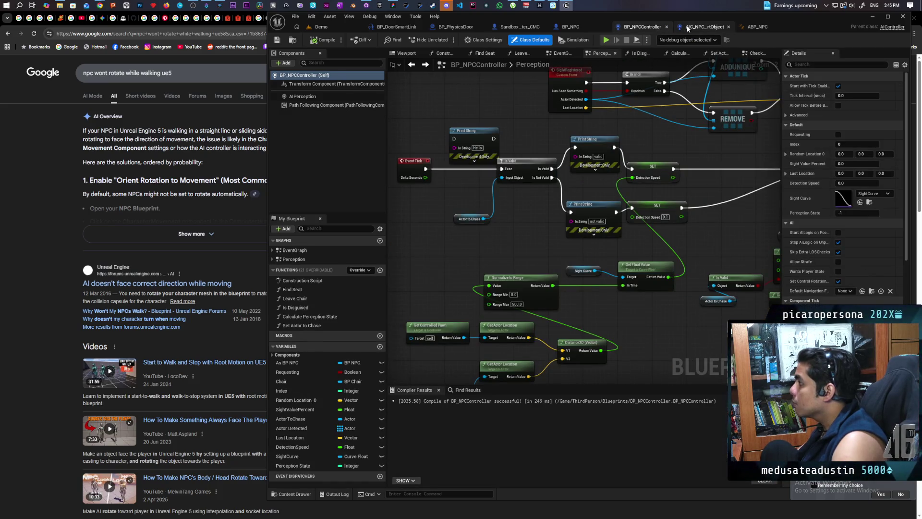
left_click(692, 28)
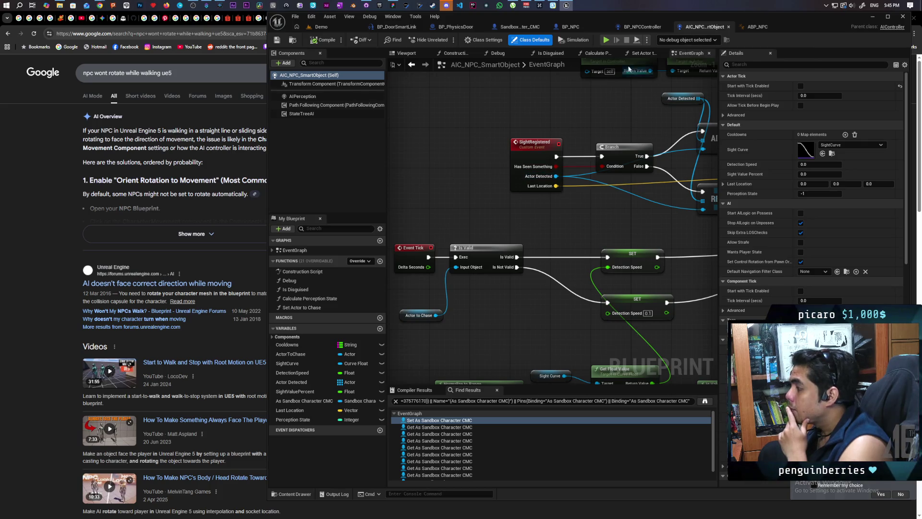
left_click(642, 26)
left_click_drag(517, 167, 365, 182)
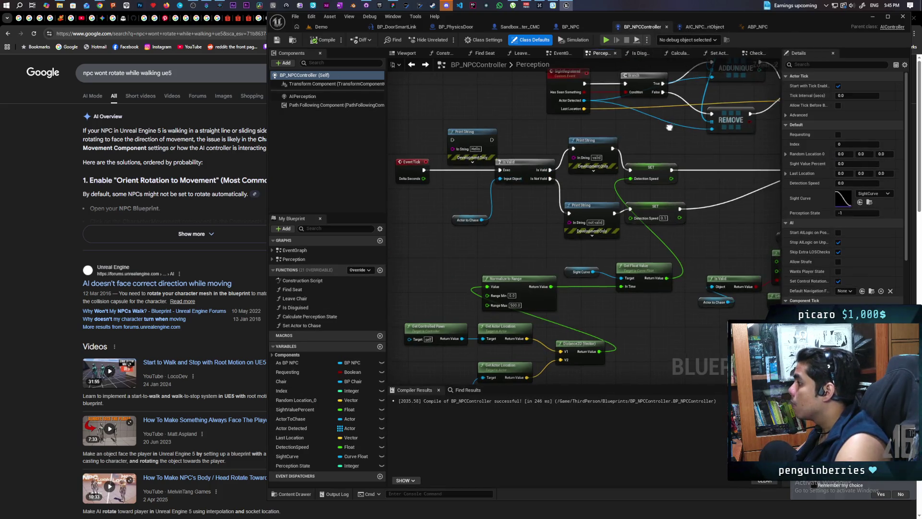
left_click_drag(593, 181, 564, 204)
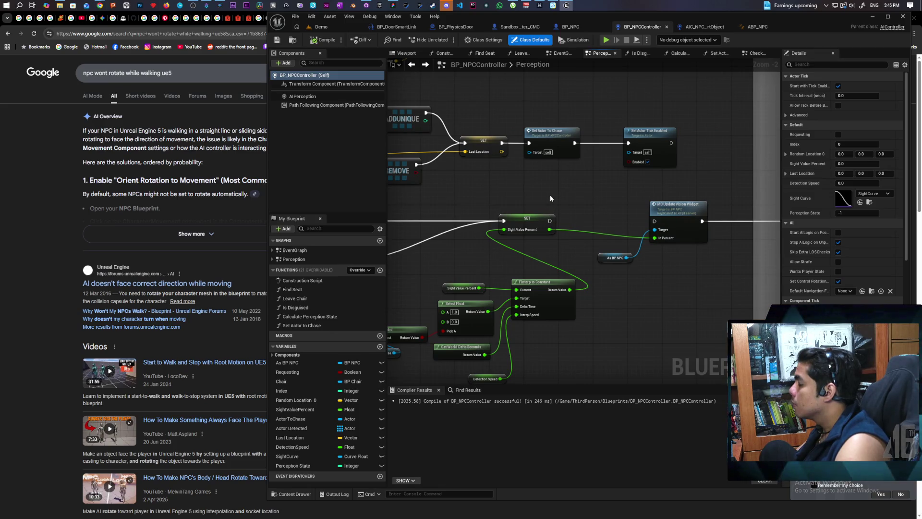
mouse_move(549, 195)
left_mouse_down()
mouse_move(528, 211)
mouse_move(460, 202)
left_mouse_up()
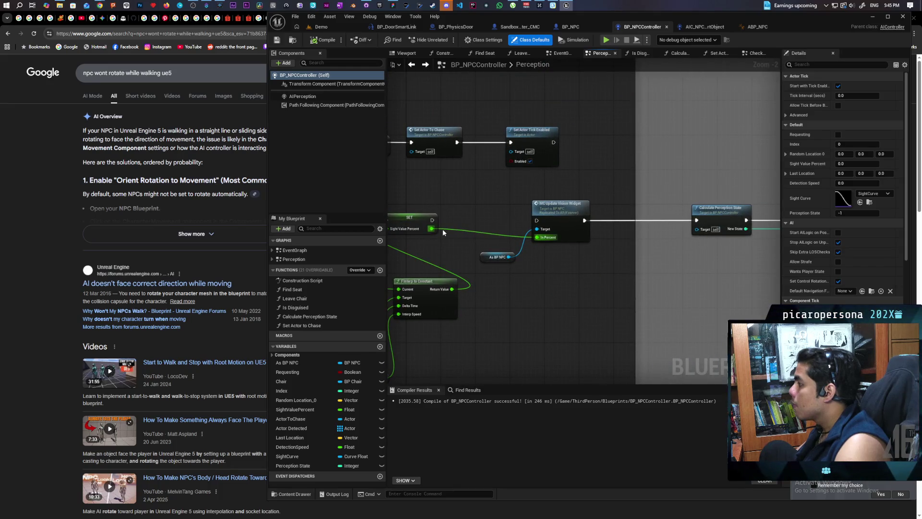
mouse_move(591, 193)
left_mouse_down()
mouse_move(522, 198)
mouse_move(391, 169)
mouse_move(552, 163)
left_mouse_up()
left_click_drag(423, 187, 622, 194)
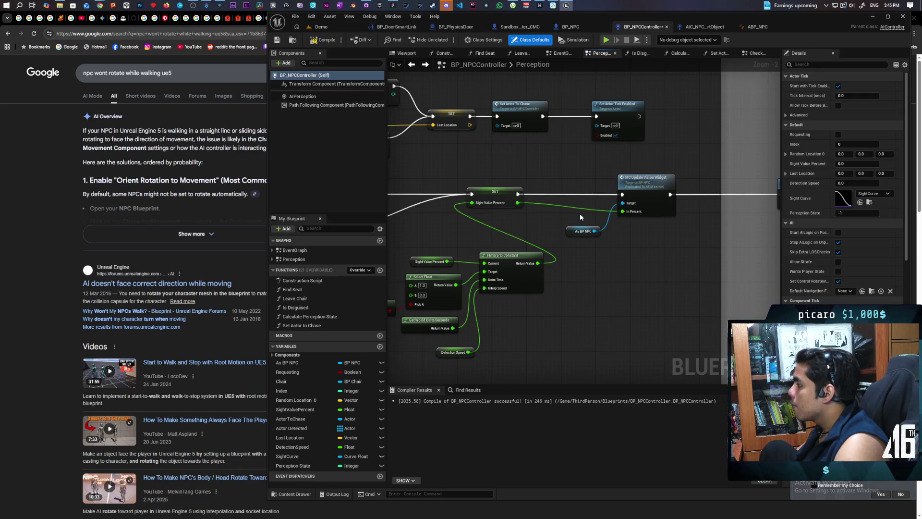
scroll(526, 187, "down", 3)
scroll(650, 156, "up", 2)
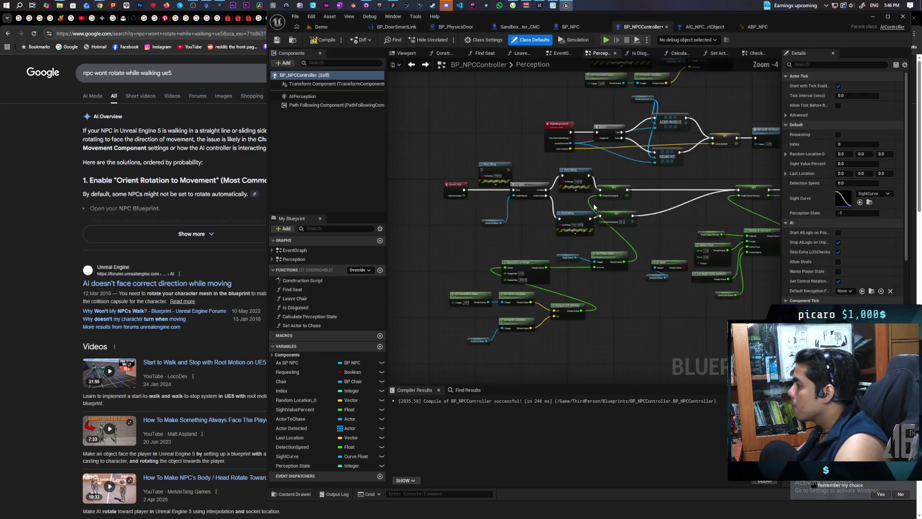
left_click(701, 26)
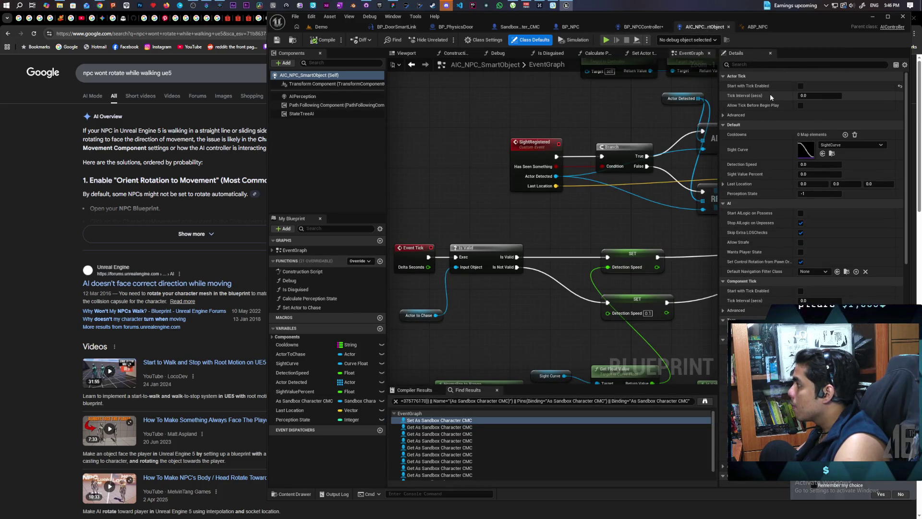
left_click(622, 27)
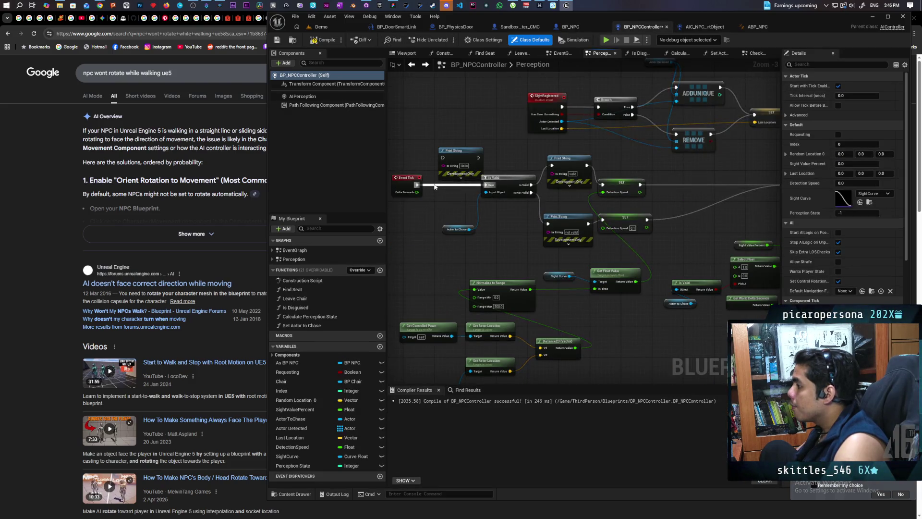
Step: Move Event Tick and the Hello Print String node to the upper left, apart from the Is Valid chain
left_click_drag(404, 188, 446, 117)
left_click_drag(520, 128, 439, 185)
left_click_drag(481, 209, 513, 159)
left_click_drag(440, 167, 402, 163)
left_click_drag(517, 163, 469, 139)
left_click_drag(463, 176, 510, 145)
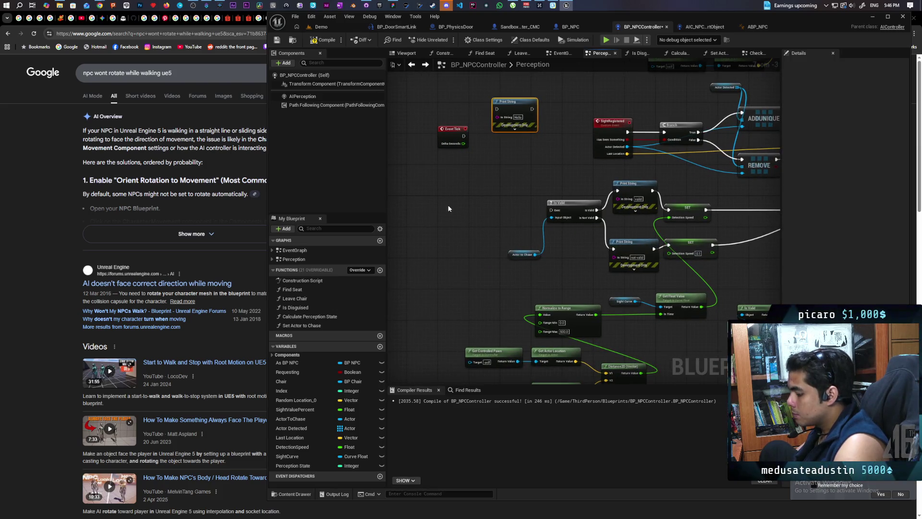
Step: Add a custom event and name it Calculate Sight Value
left_click(439, 168)
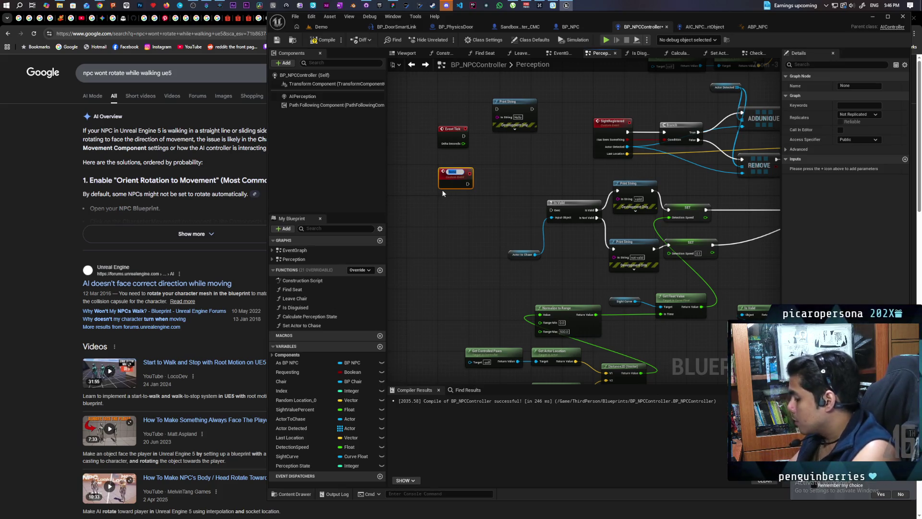
key("BackSpace")
key("BackSpace")
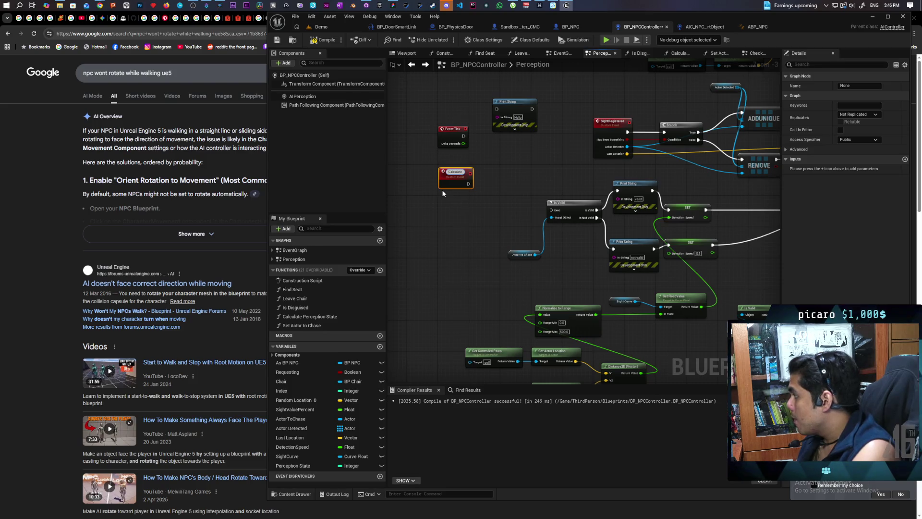
mouse_move(586, 246)
left_mouse_down()
mouse_move(428, 220)
mouse_move(512, 232)
left_mouse_up()
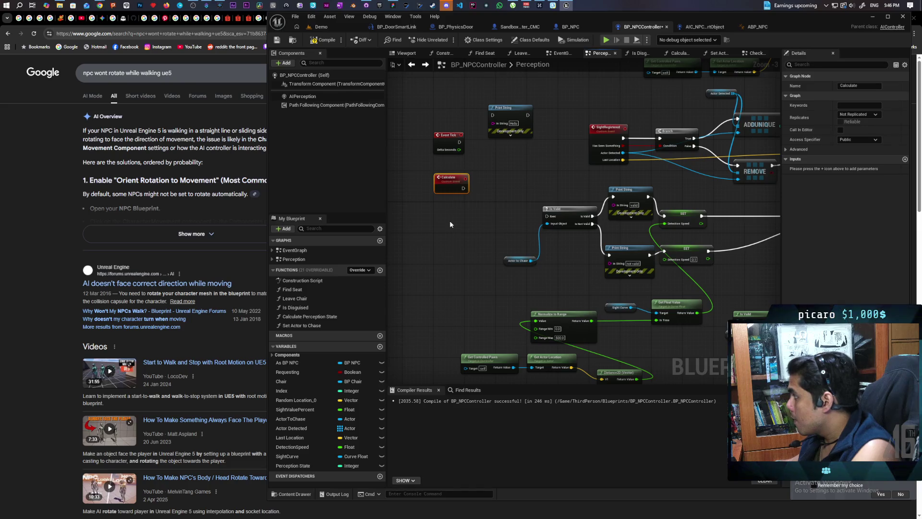
key("F2")
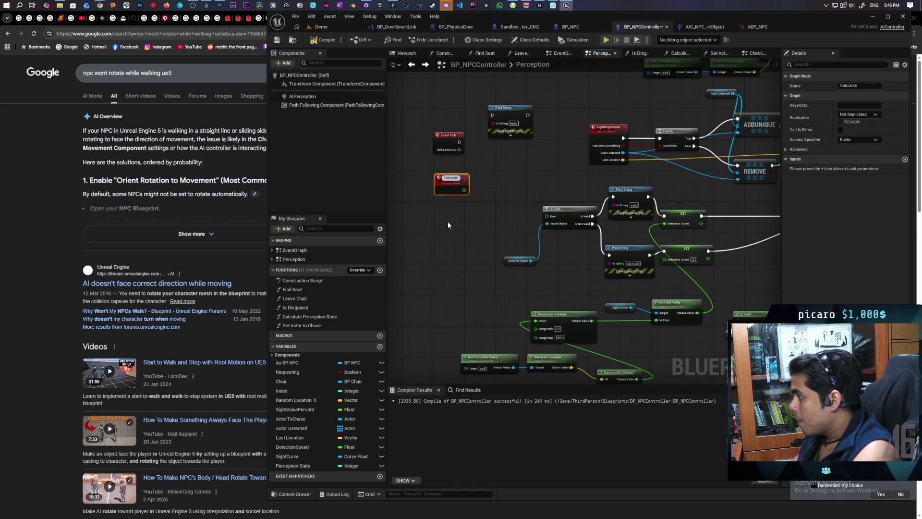
left_click(872, 85)
type("Sight Value")
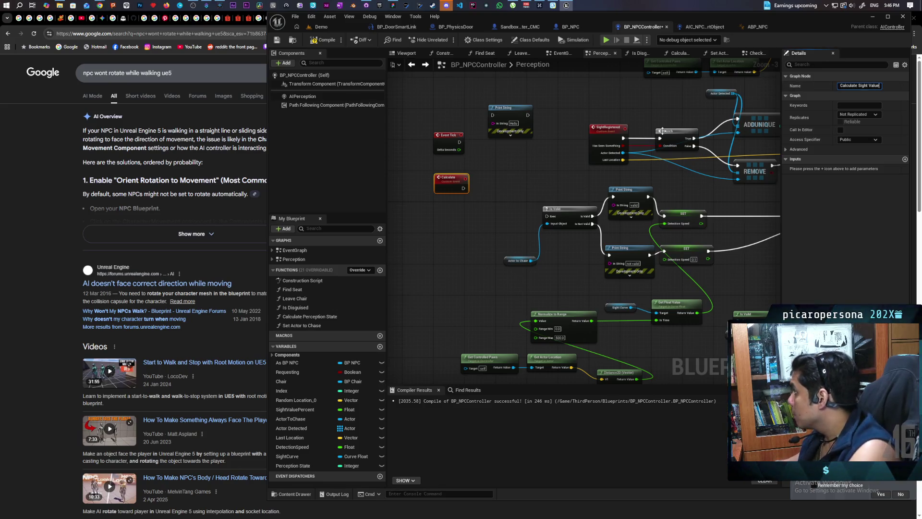
left_click(512, 177)
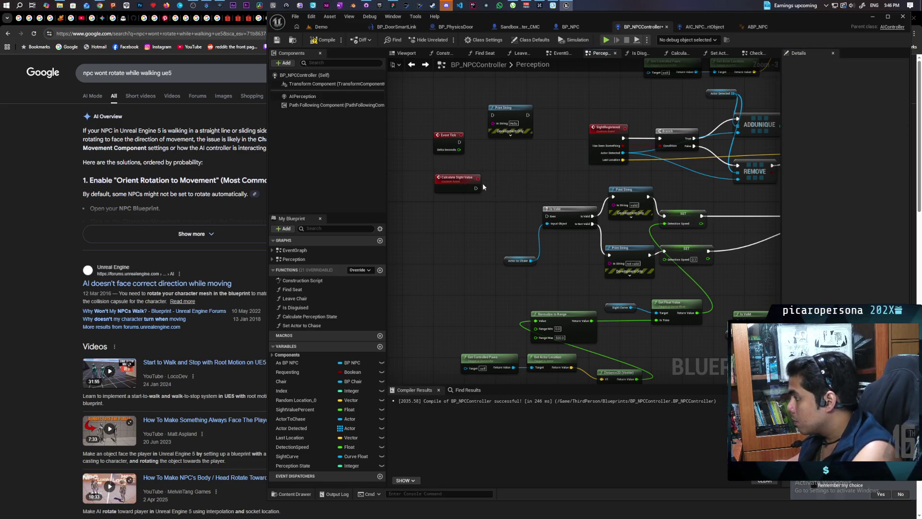
Step: Position Calculate Sight Value near Event Tick and search its follow-up actions for 'set timer'
left_click_drag(461, 180, 436, 173)
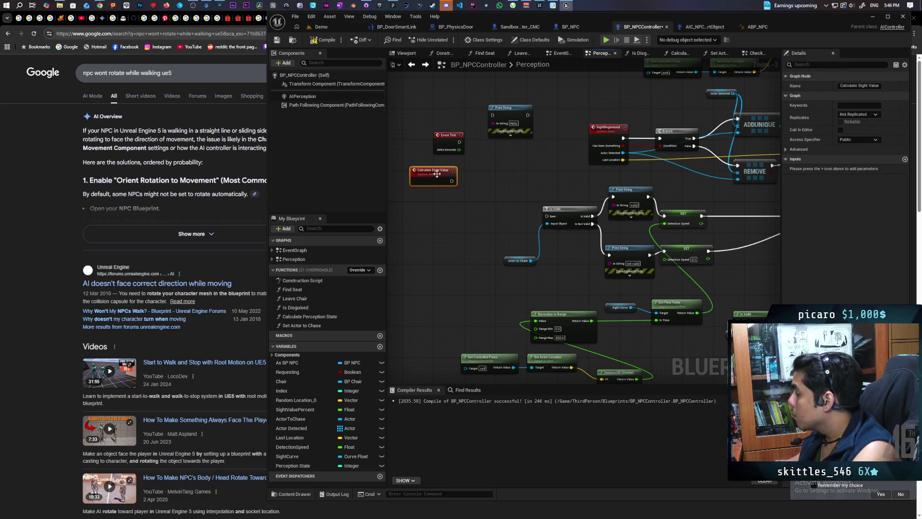
left_click_drag(450, 136, 454, 128)
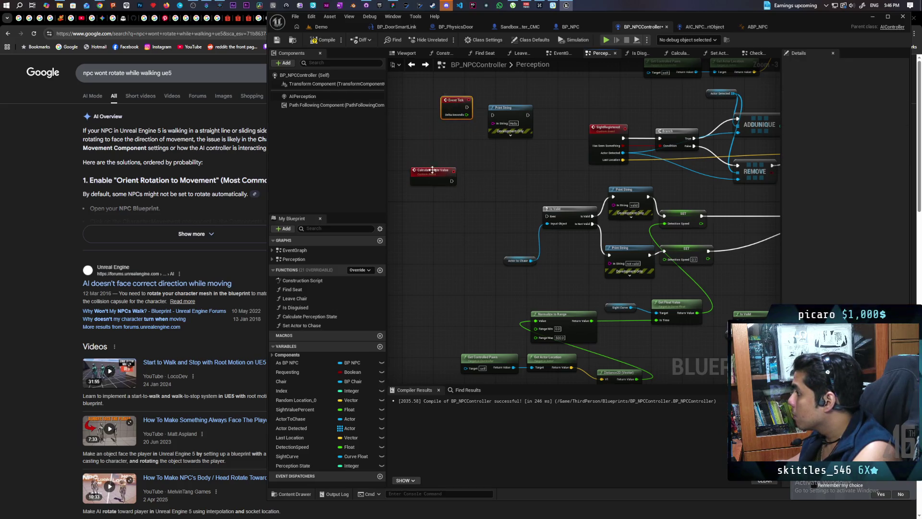
left_click_drag(432, 169, 433, 167)
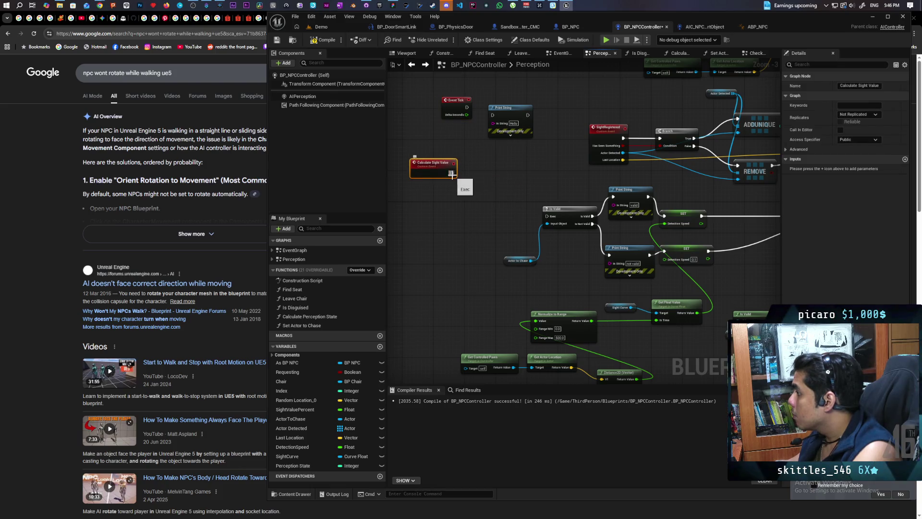
left_click_drag(451, 174, 468, 177)
type("set timer")
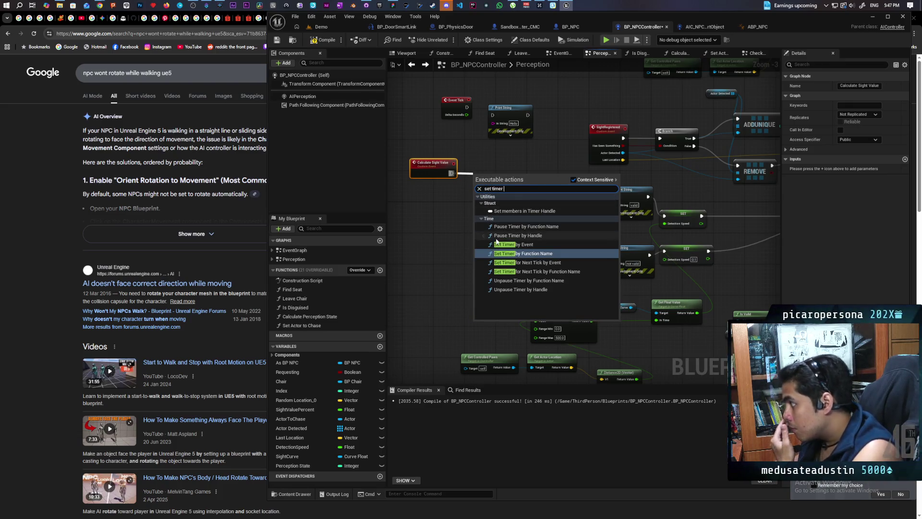
Step: Add Set Timer by Event after Calculate Sight Value with Time 0.01, plus a new custom event
left_click(511, 244)
left_click_drag(508, 183, 524, 176)
mouse_move(456, 191)
left_mouse_down()
mouse_move(529, 164)
mouse_move(536, 145)
left_mouse_up()
type("0.01")
left_click(469, 211)
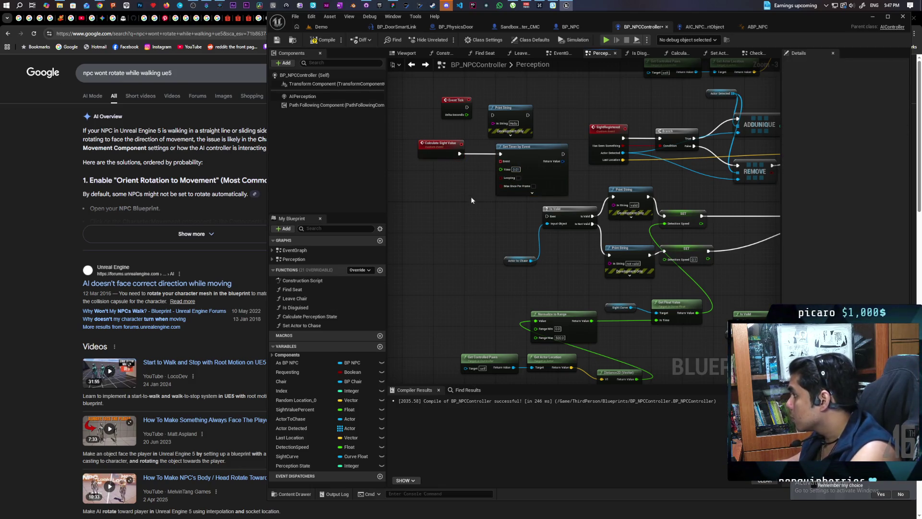
scroll(471, 200, "up", 2)
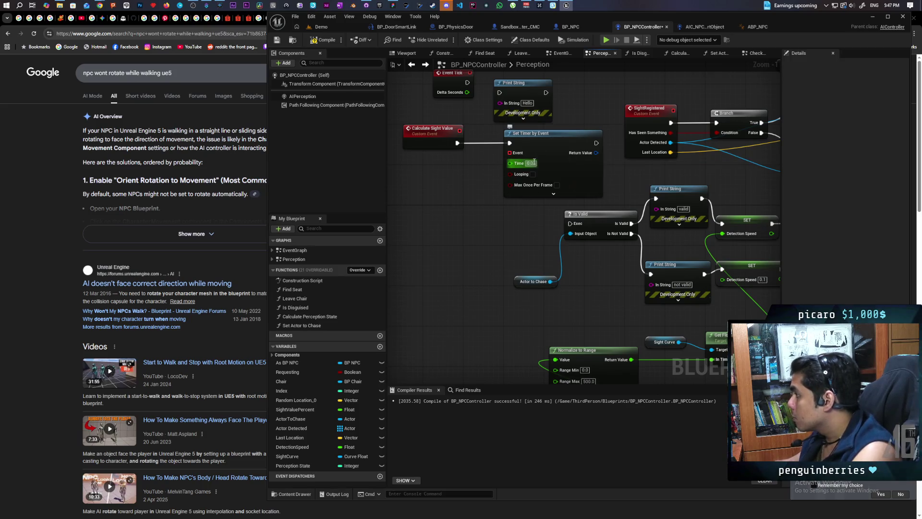
left_click(498, 234)
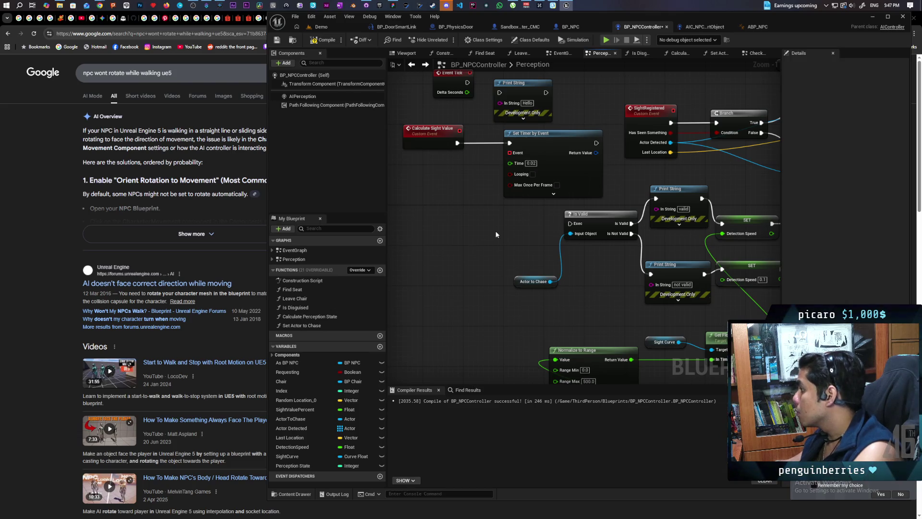
left_click_drag(496, 234, 465, 105)
left_click_drag(473, 93, 484, 177)
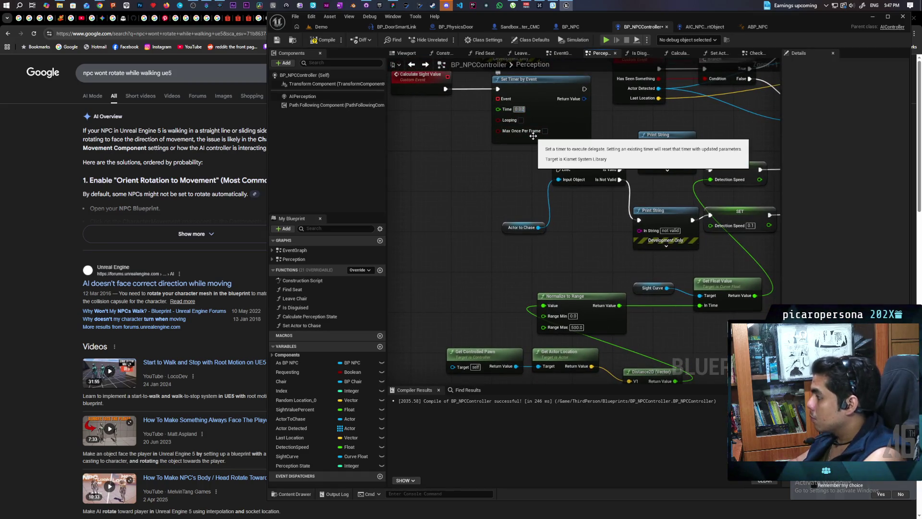
key("ctrl+z")
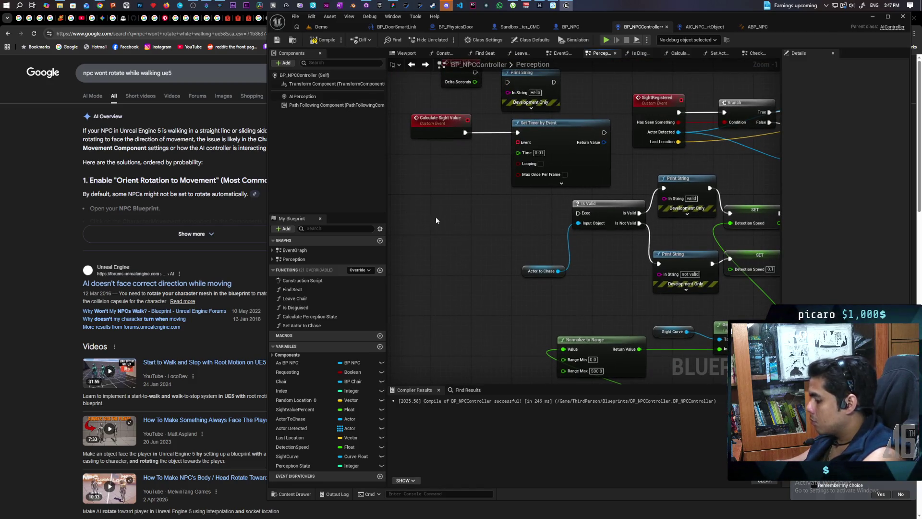
left_click(439, 195)
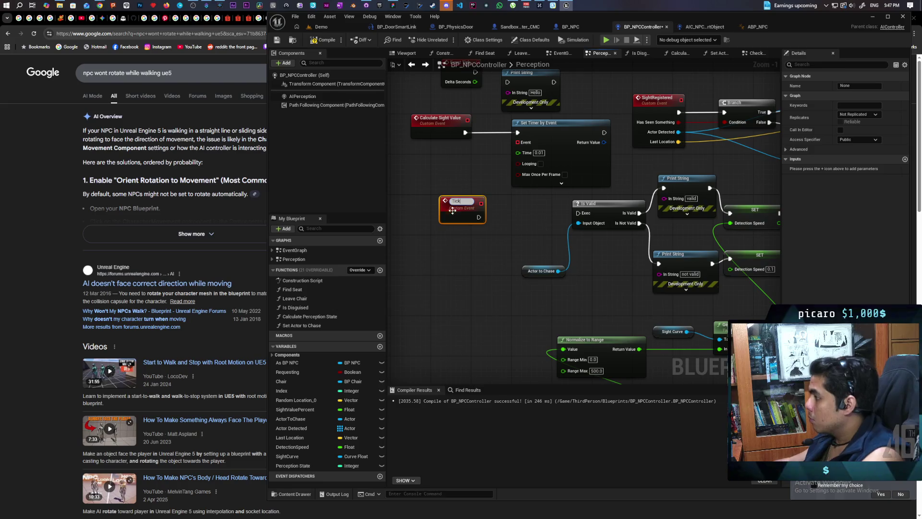
Step: Name the new custom event Tick and bind it to Set Timer by Event's Event input
left_click(459, 238)
mouse_move(518, 142)
left_mouse_down()
mouse_move(481, 204)
mouse_move(578, 213)
left_mouse_up()
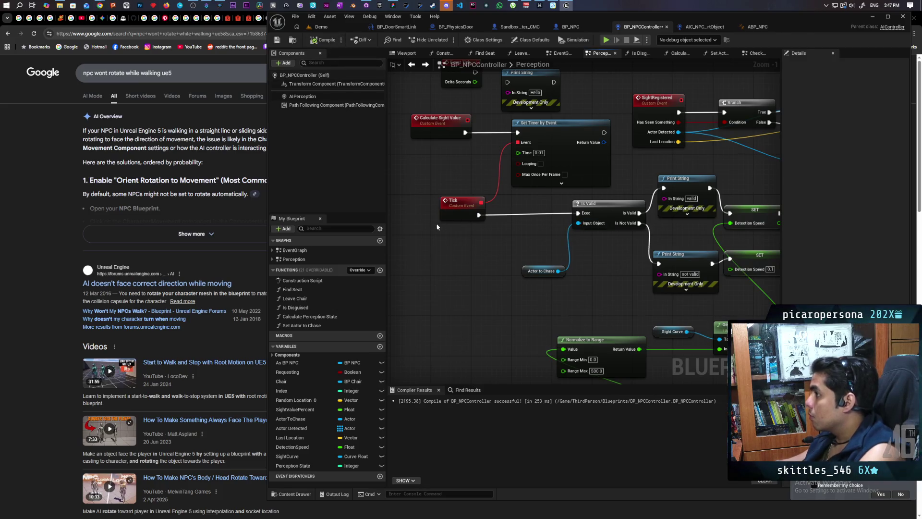
scroll(494, 246, "down", 3)
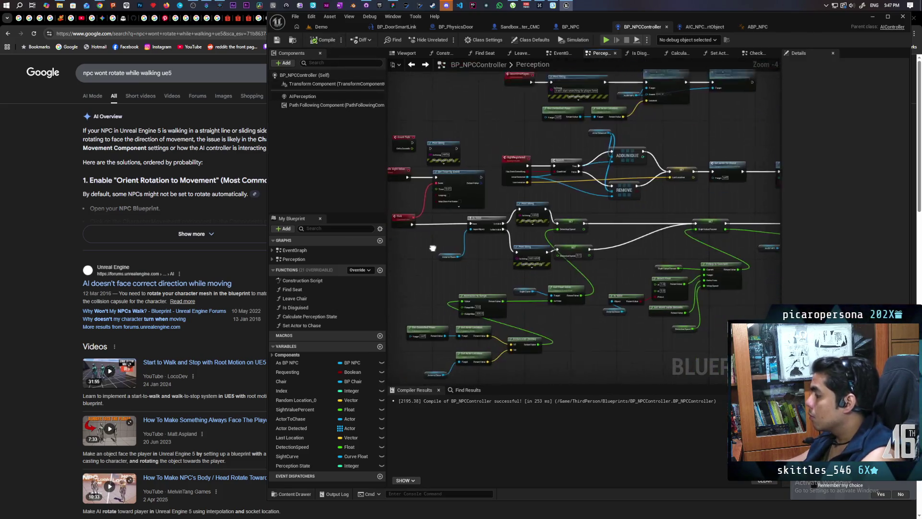
scroll(456, 266, "up", 2)
left_click_drag(471, 305, 508, 302)
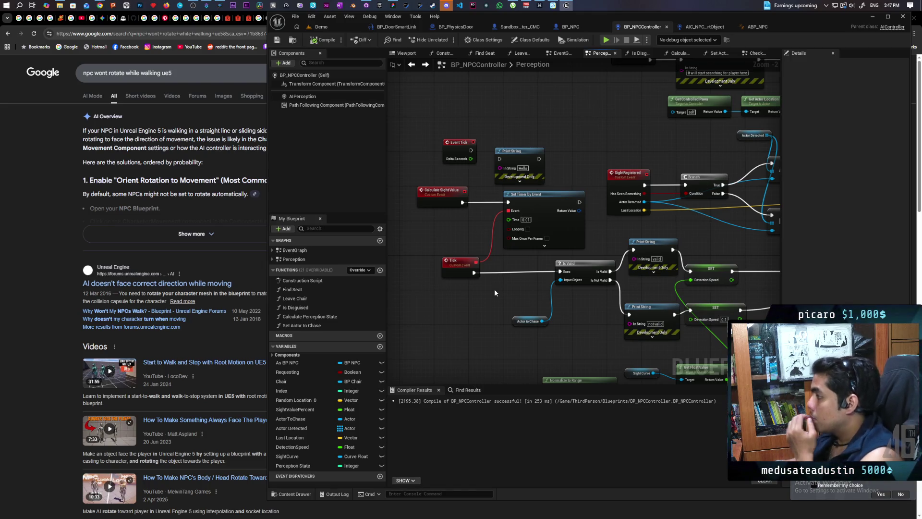
Step: Rearrange the Print String, Event Tick, Tick and Calculate Sight Value timer nodes
left_click_drag(522, 168, 527, 121)
left_click_drag(457, 147, 457, 113)
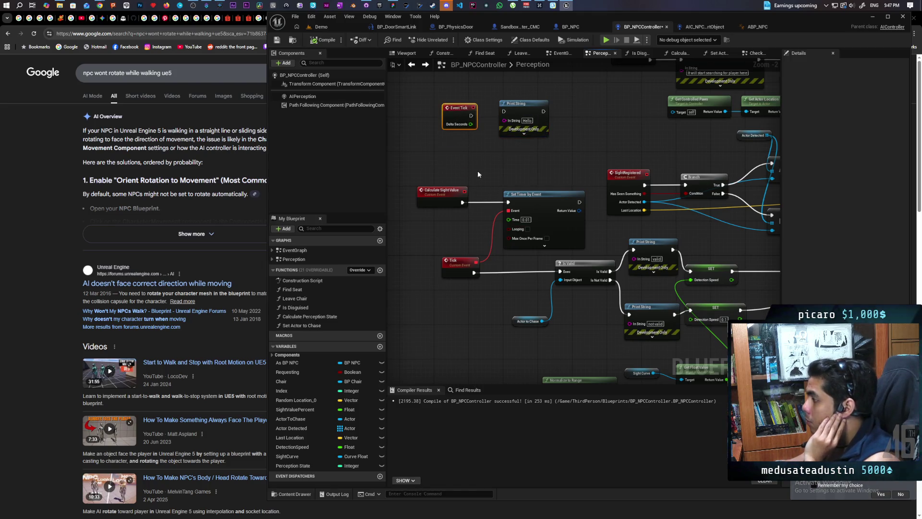
left_click_drag(459, 261, 422, 265)
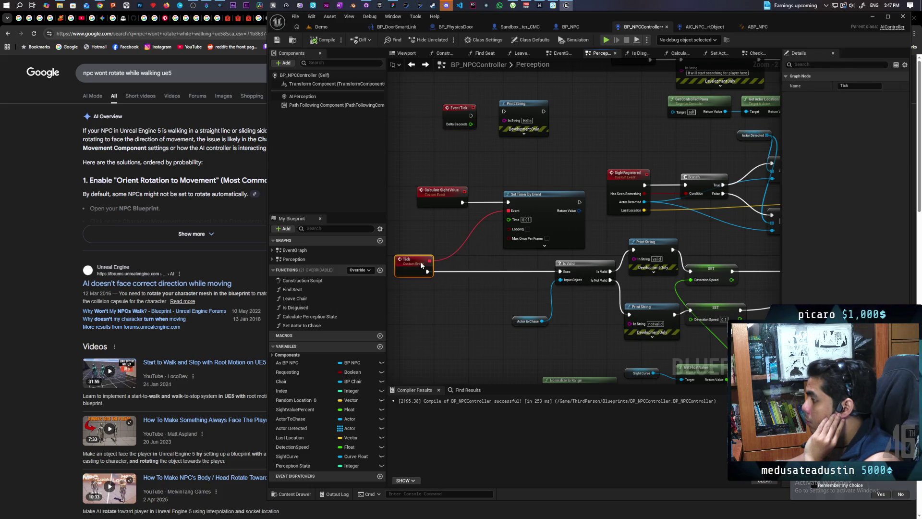
left_click(437, 249)
left_click_drag(440, 228, 484, 237)
mouse_move(475, 186)
left_mouse_down()
mouse_move(573, 206)
mouse_move(531, 202)
left_mouse_up()
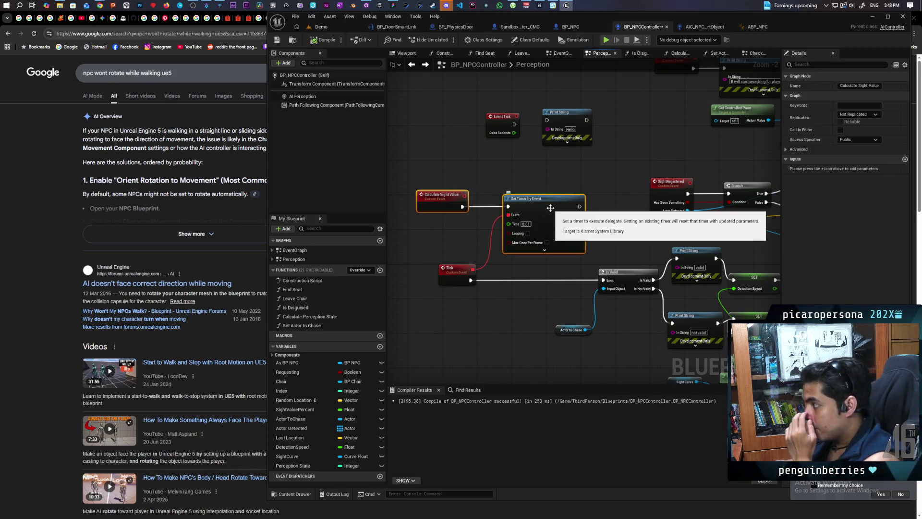
scroll(500, 224, "up", 1)
left_click_drag(539, 226, 569, 221)
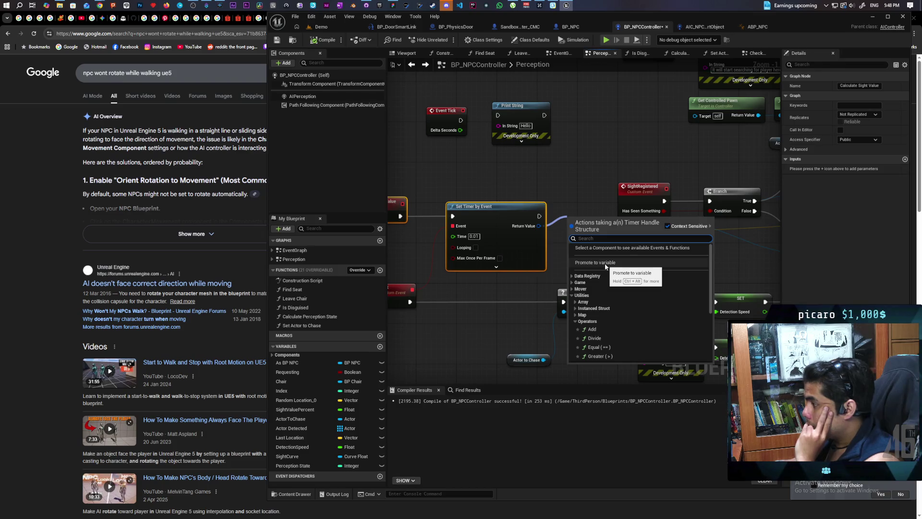
Step: Promote the timer's Return Value to a Timer Handle variable named Sight Calculation Tick
left_click(606, 265)
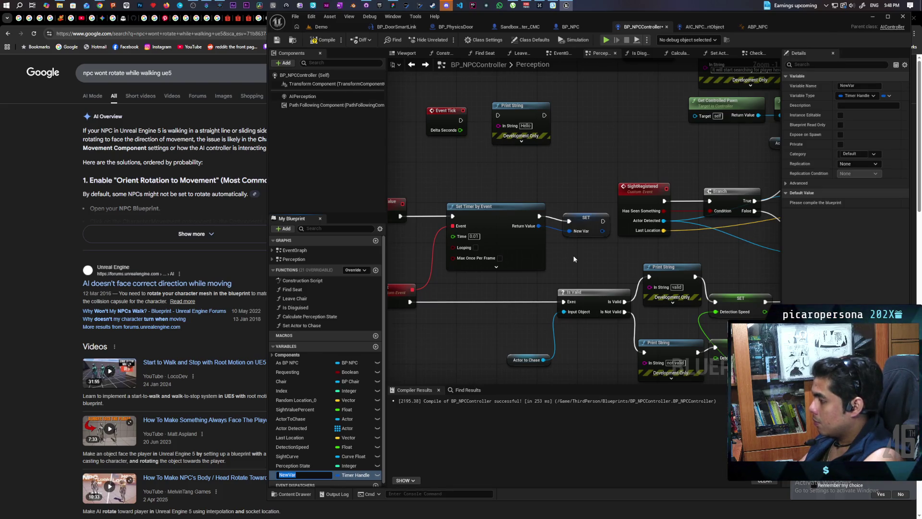
type("S")
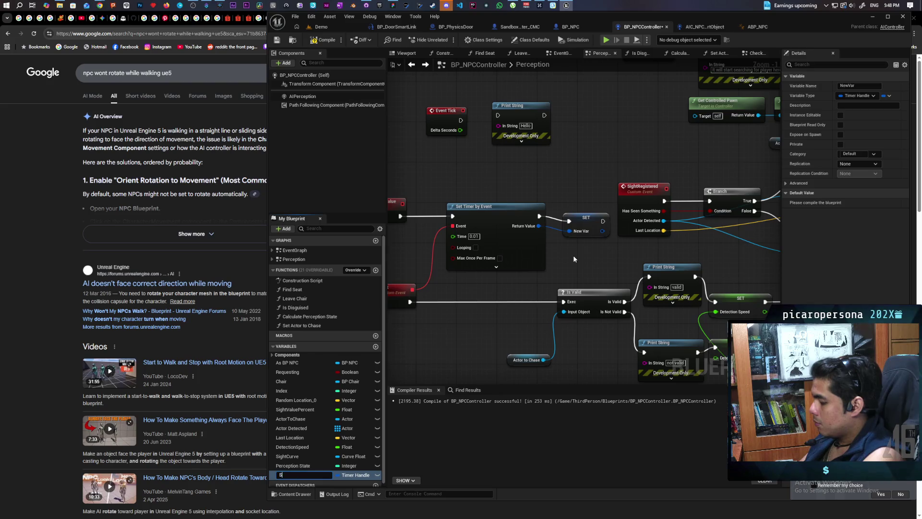
type("ight Calculatio")
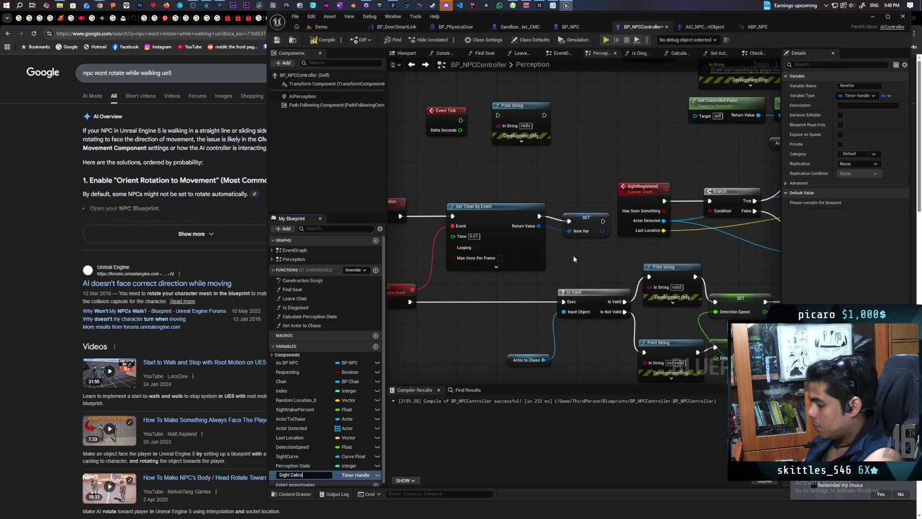
type("n")
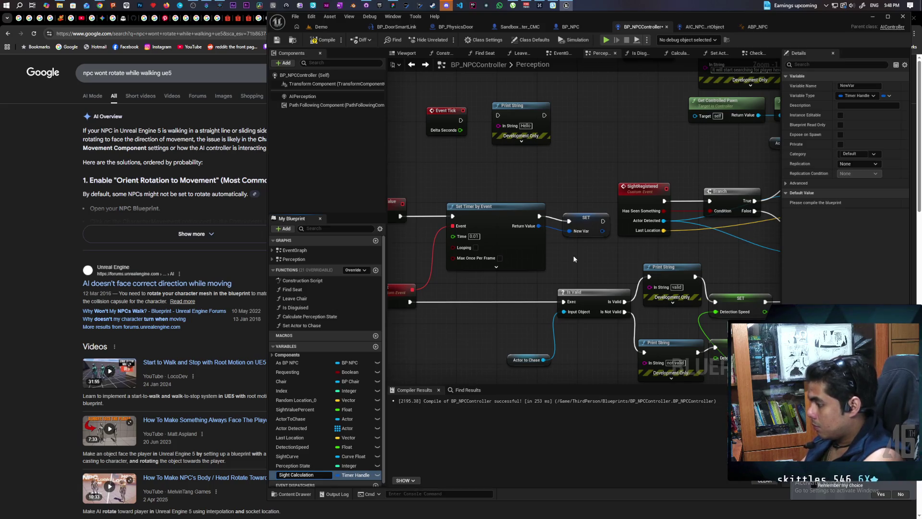
type(" Tick")
key("Return")
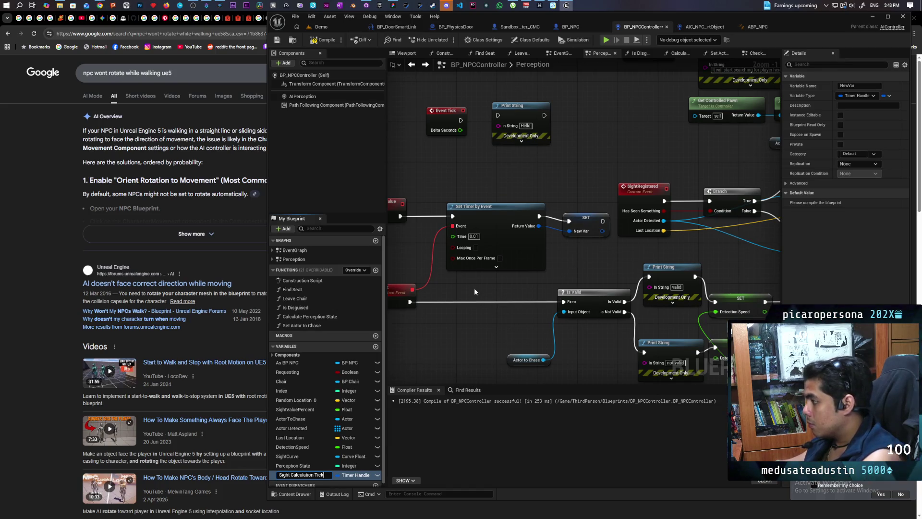
left_click(561, 238)
left_click_drag(558, 239, 551, 249)
mouse_move(540, 282)
left_mouse_down()
mouse_move(608, 263)
mouse_move(599, 267)
left_mouse_up()
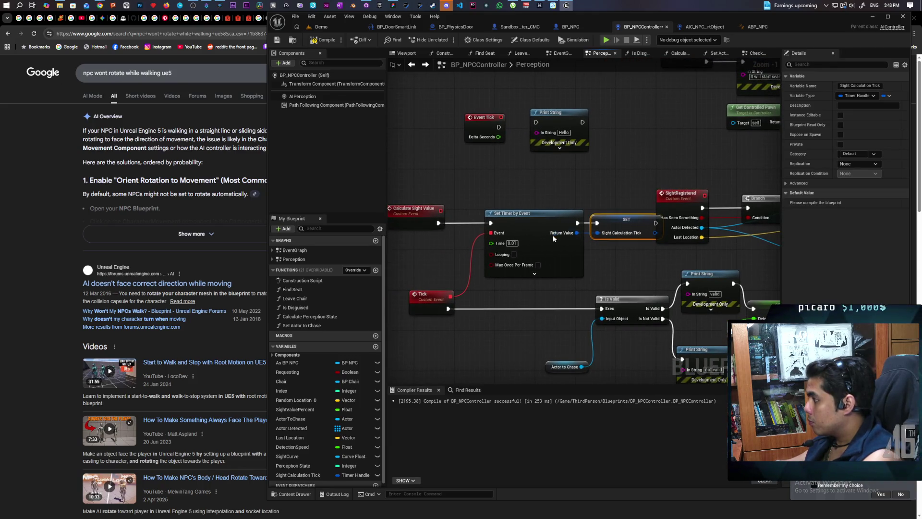
left_click_drag(533, 224, 509, 226)
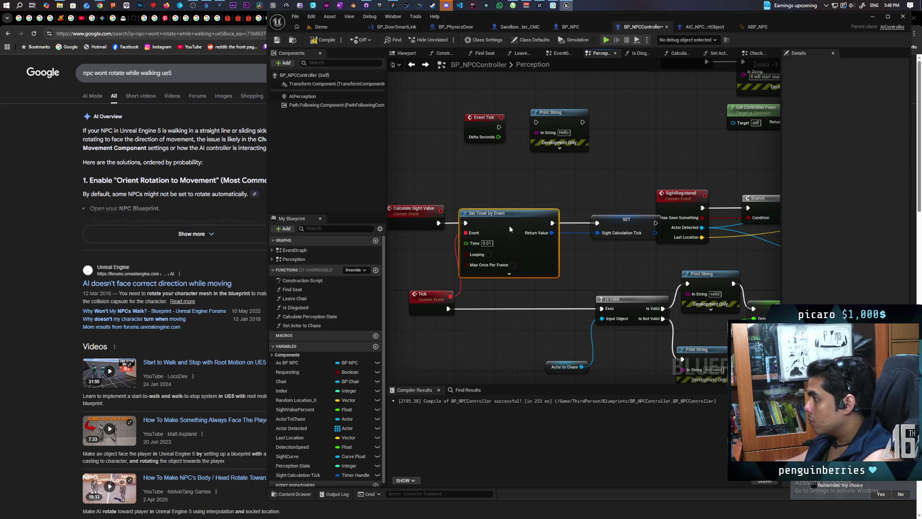
left_click_drag(618, 222, 596, 221)
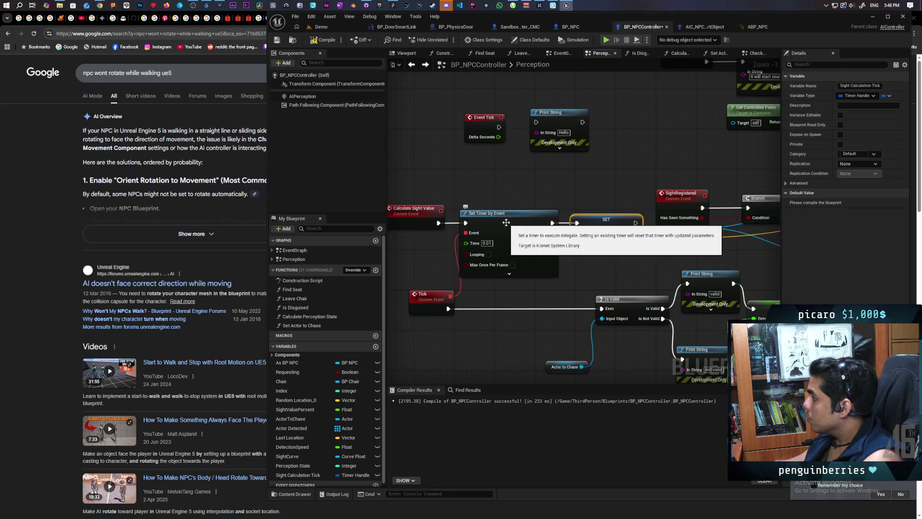
Step: Place a Sight Calculation Tick getter below and search its handle actions for 'sta'
left_click_drag(551, 232, 551, 233)
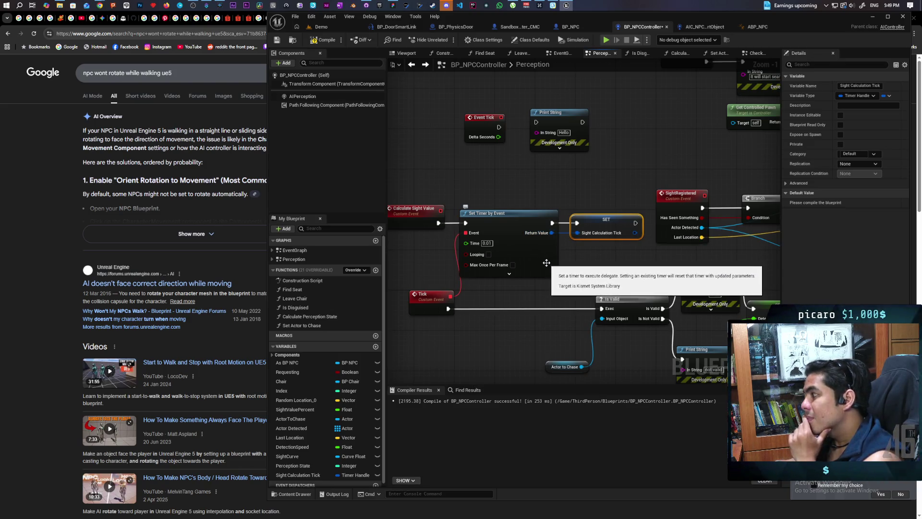
left_click_drag(548, 263, 599, 227)
mouse_move(297, 475)
left_mouse_down()
mouse_move(448, 348)
mouse_move(435, 336)
mouse_move(506, 321)
left_mouse_up()
left_click(461, 344)
type("sta")
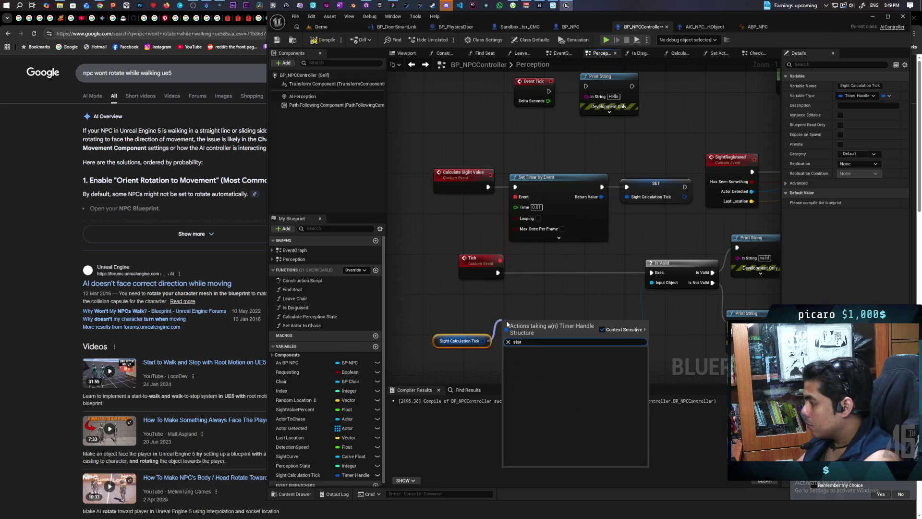
key("BackSpace")
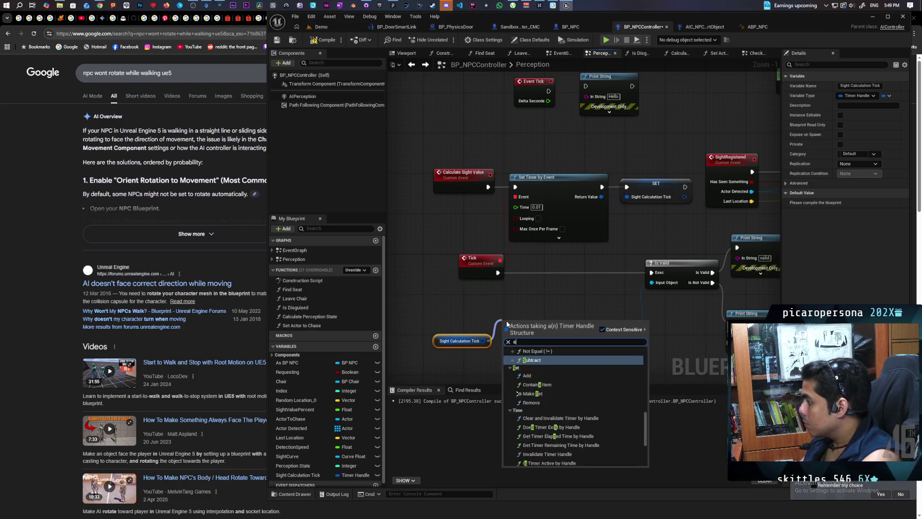
Step: Search handle actions for 'op', 'clea', then 'time', and add Pause Timer by Handle
type("op")
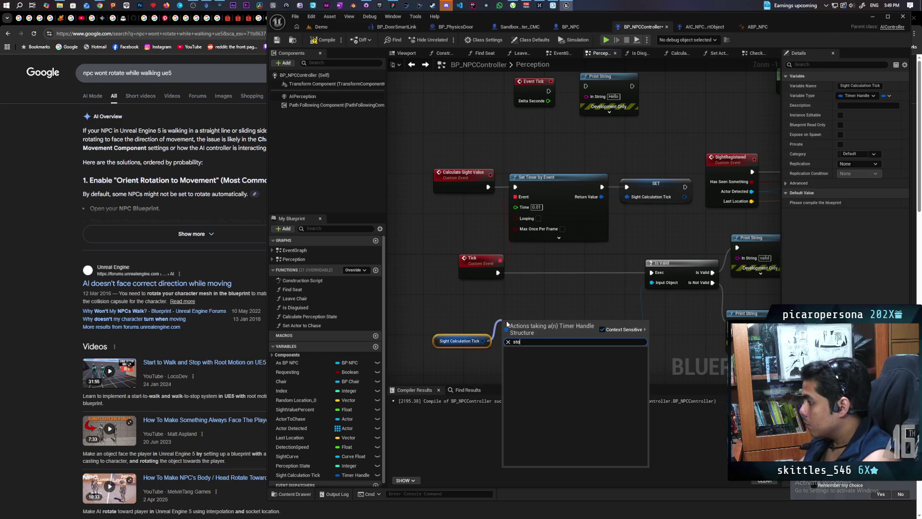
key("BackSpace")
key("BackSpace")
key("BackSpace")
type("clea")
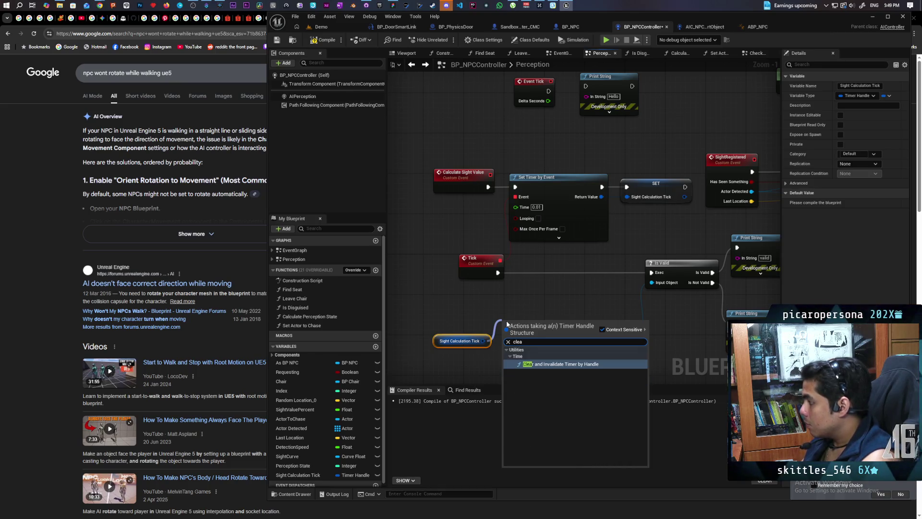
key("BackSpace")
key("BackSpace")
key("BackSpace")
type("time")
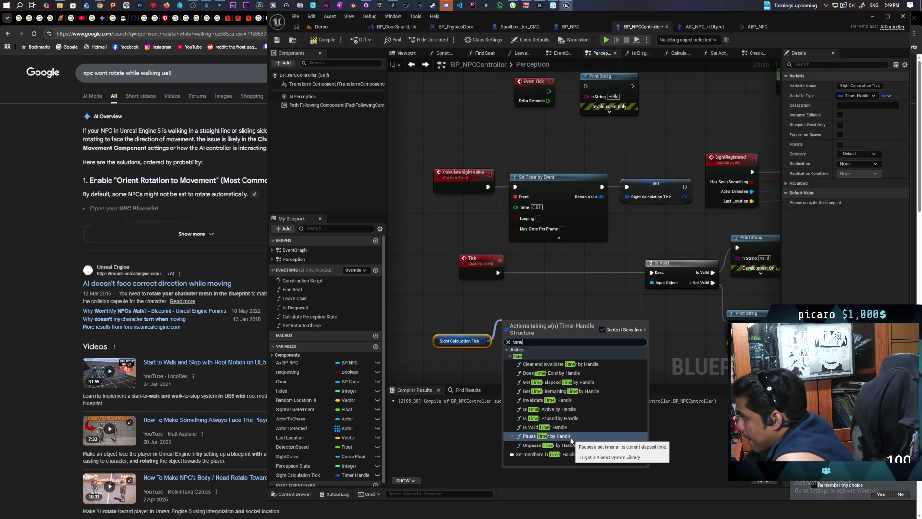
left_click(571, 439)
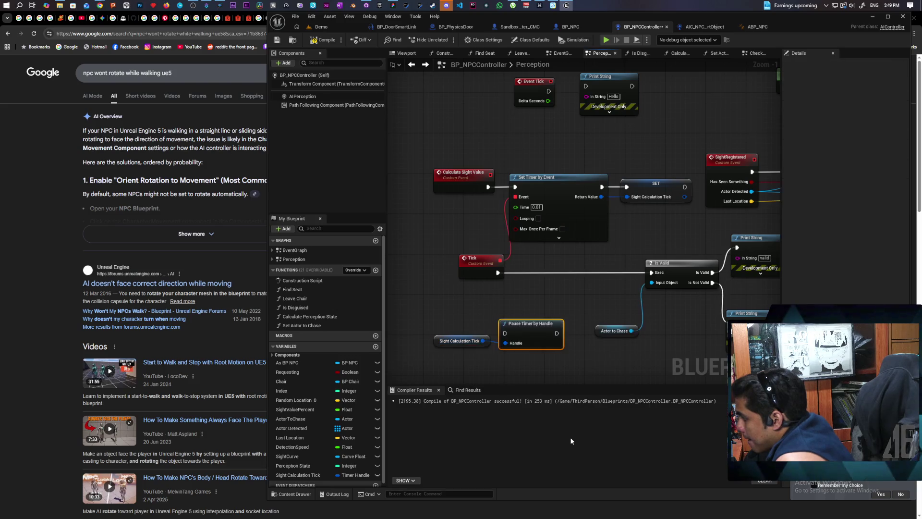
Step: Add an Unpause Timer by Handle node, then undo the handle nodes and select the Tick event
left_click_drag(540, 367, 526, 291)
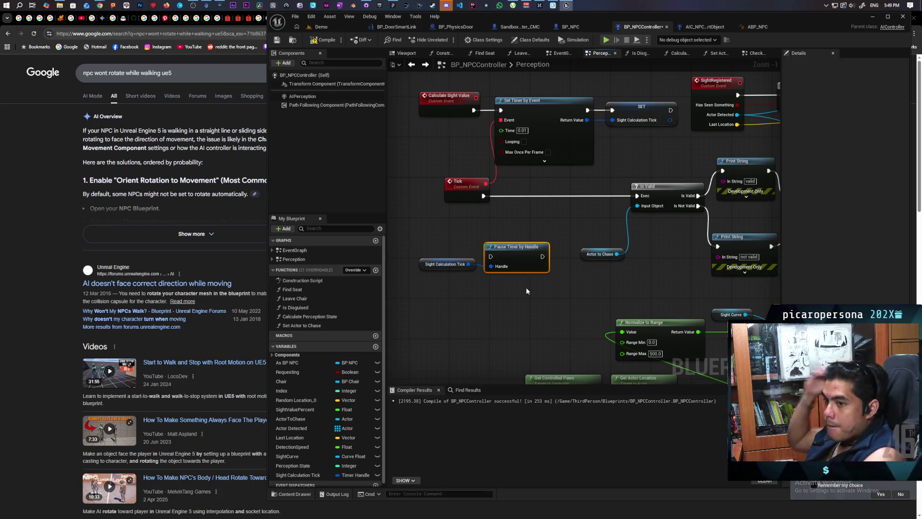
left_click_drag(468, 264, 483, 307)
type("time")
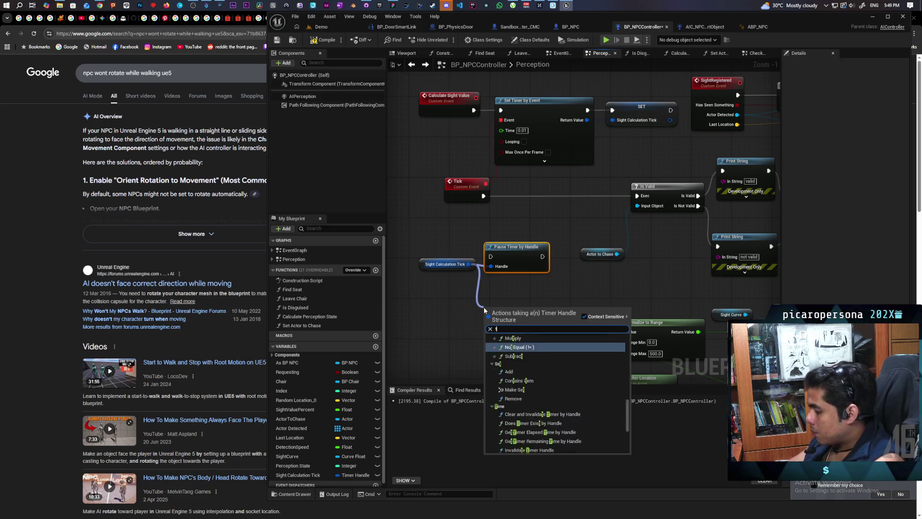
left_click(536, 431)
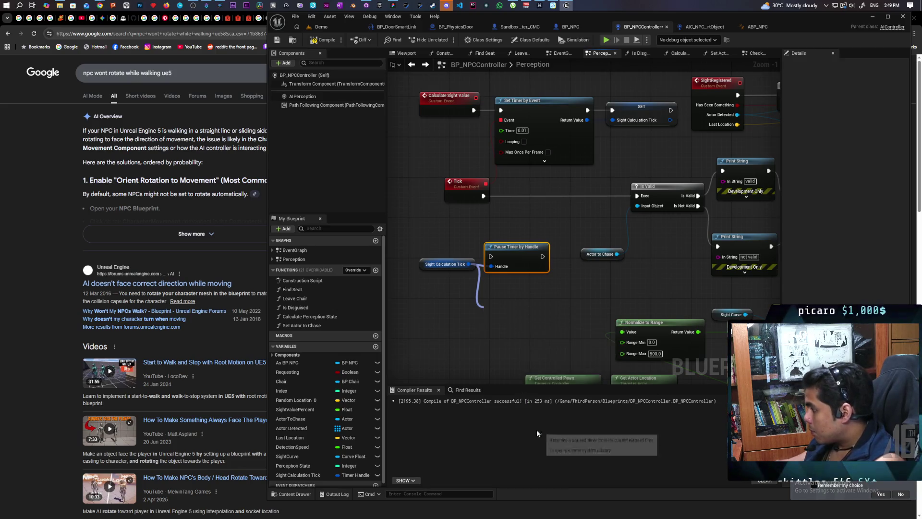
left_click_drag(515, 318, 520, 294)
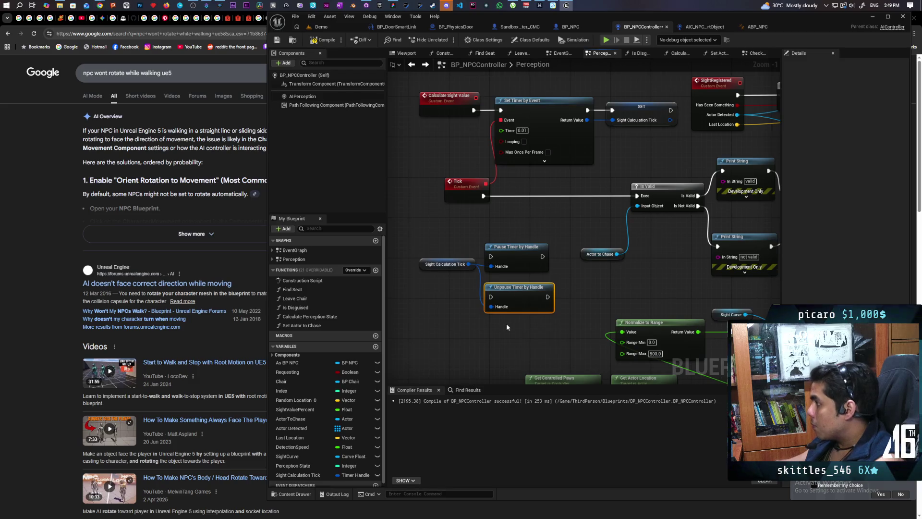
key("ctrl+z")
key("ctrl+z")
key("ctrl+z")
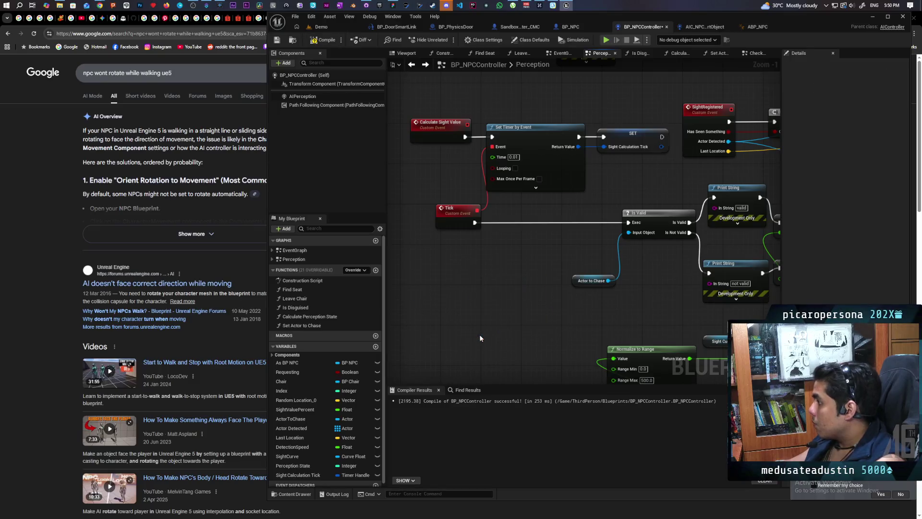
key("ctrl+z")
left_click(434, 260)
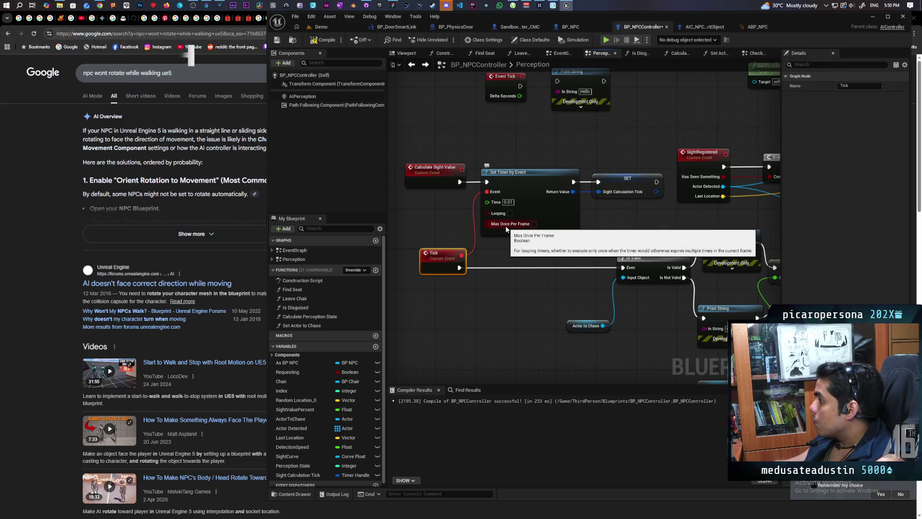
Step: Compile BP_NPCController and wire Is Valid straight into SET Detection Speed
key("F7")
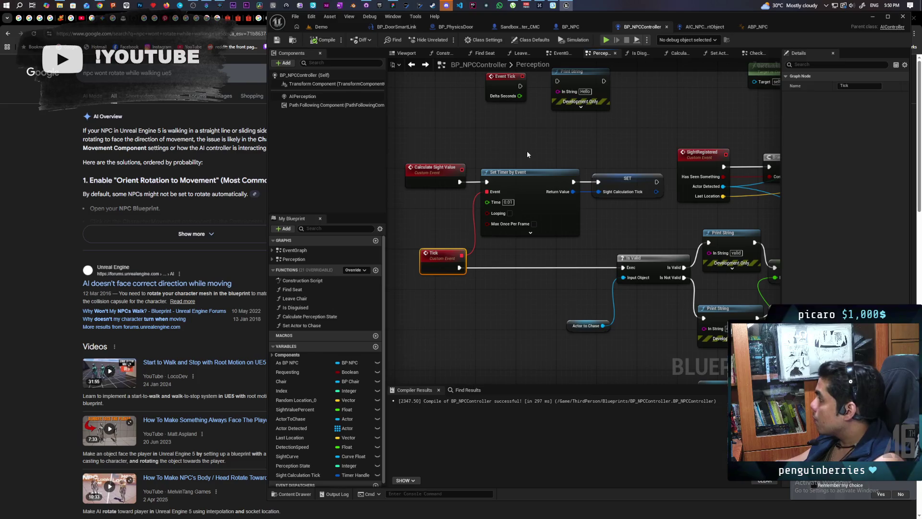
left_click(598, 157)
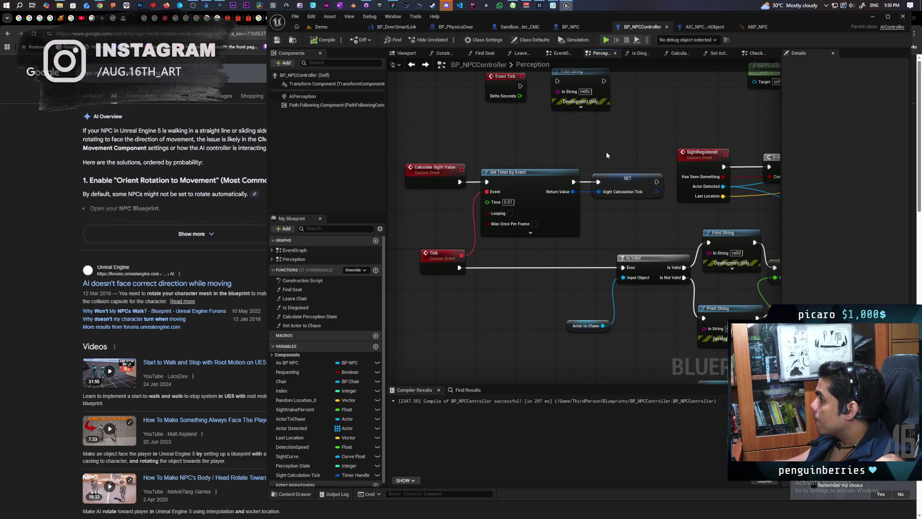
scroll(606, 153, "down", 4)
mouse_move(607, 154)
left_mouse_down()
mouse_move(529, 200)
mouse_move(496, 201)
left_mouse_up()
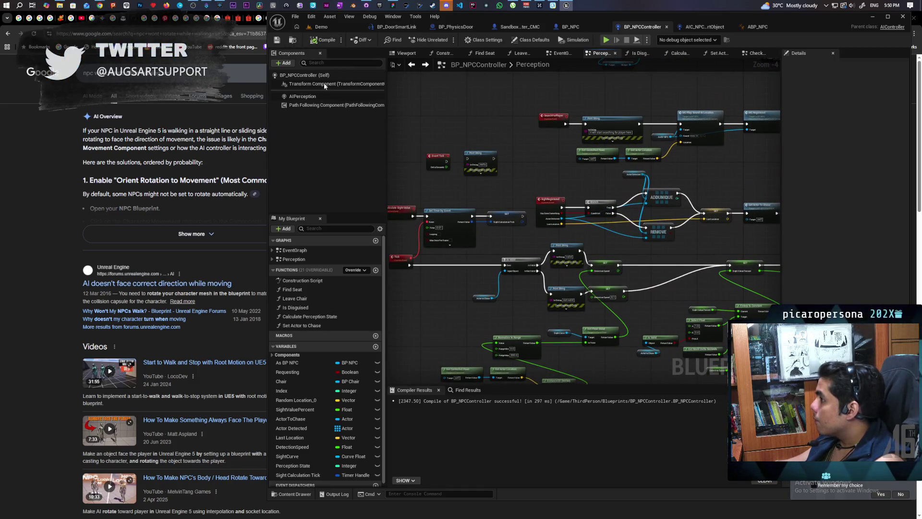
left_click_drag(473, 190, 499, 202)
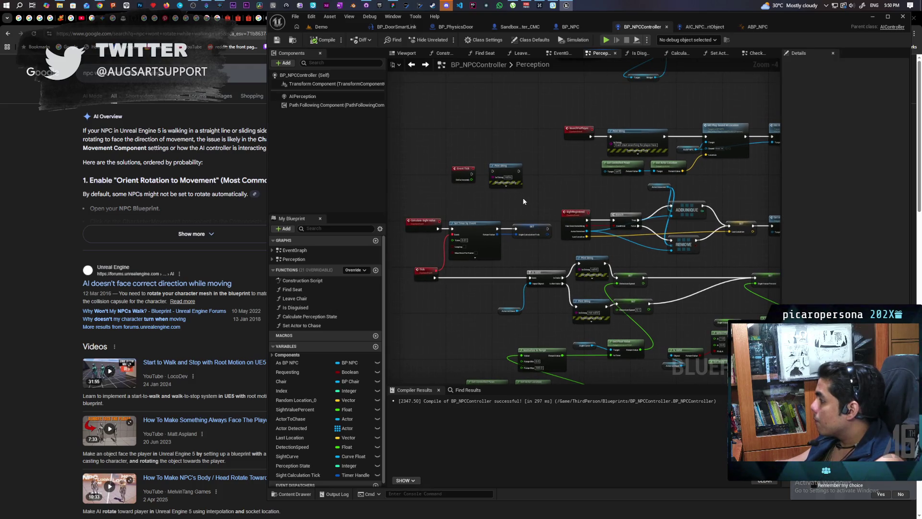
scroll(551, 250, "up", 3)
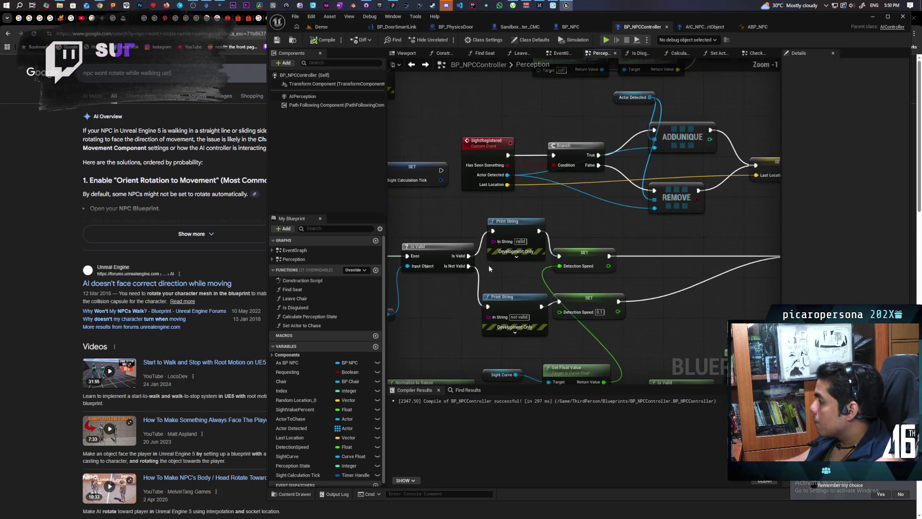
left_click_drag(468, 256, 558, 255)
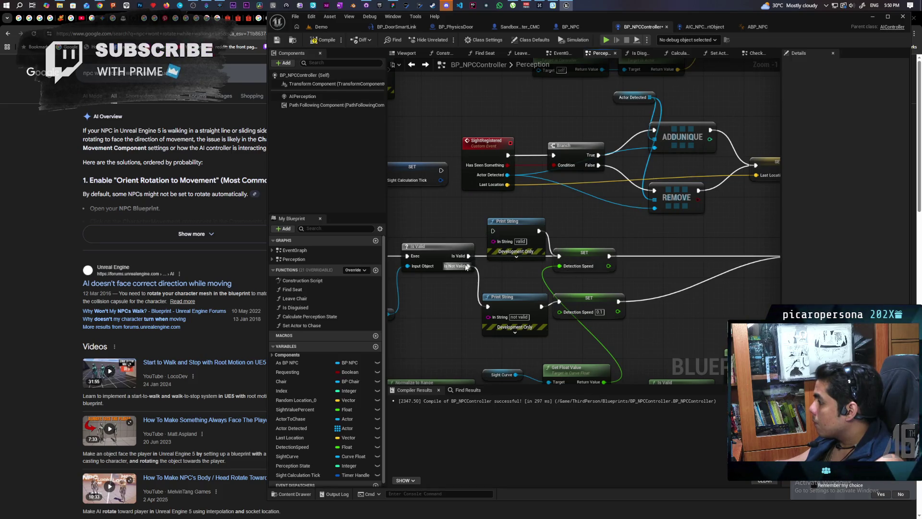
Step: Delete both valid/not valid Print String debug nodes and recompile the blueprint
left_click(509, 221)
key("ctrl+x")
key("ctrl+v")
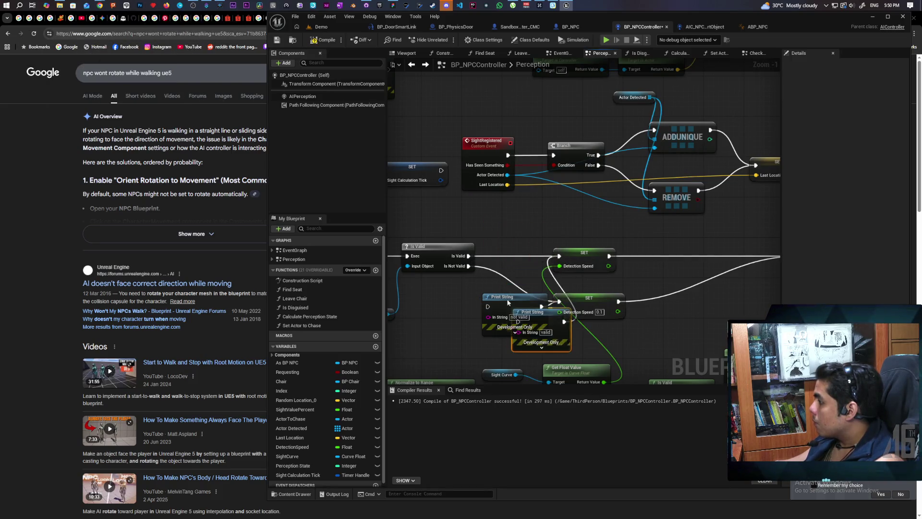
left_click_drag(481, 226, 574, 353)
key("Delete")
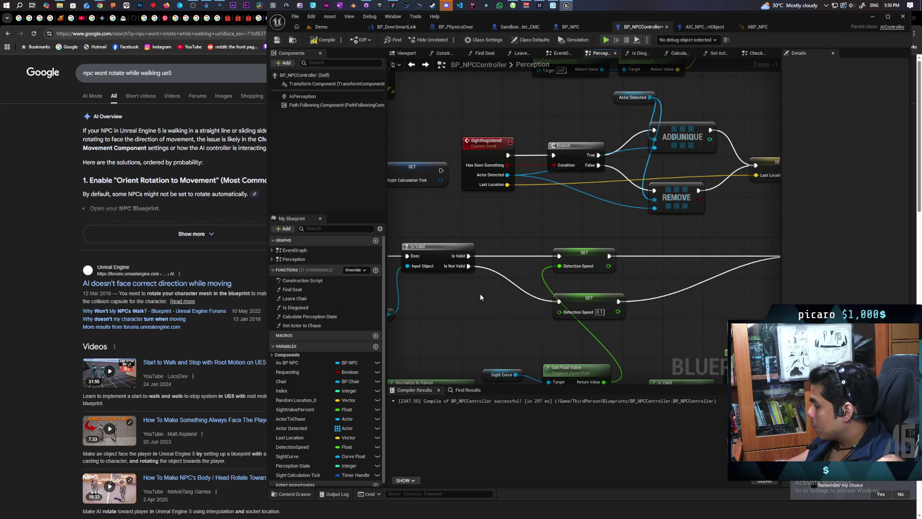
left_click(319, 43)
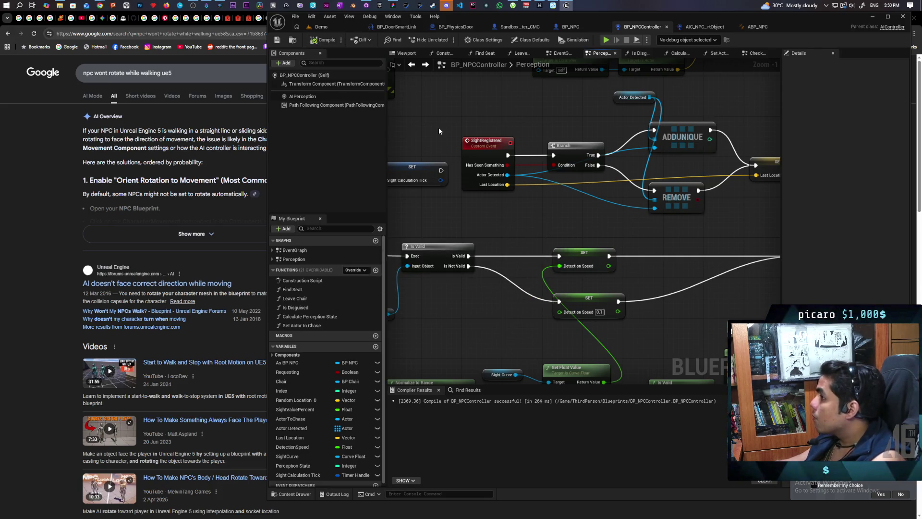
mouse_move(500, 100)
left_mouse_down()
mouse_move(582, 151)
mouse_move(611, 142)
mouse_move(552, 219)
left_mouse_up()
scroll(583, 150, "down", 2)
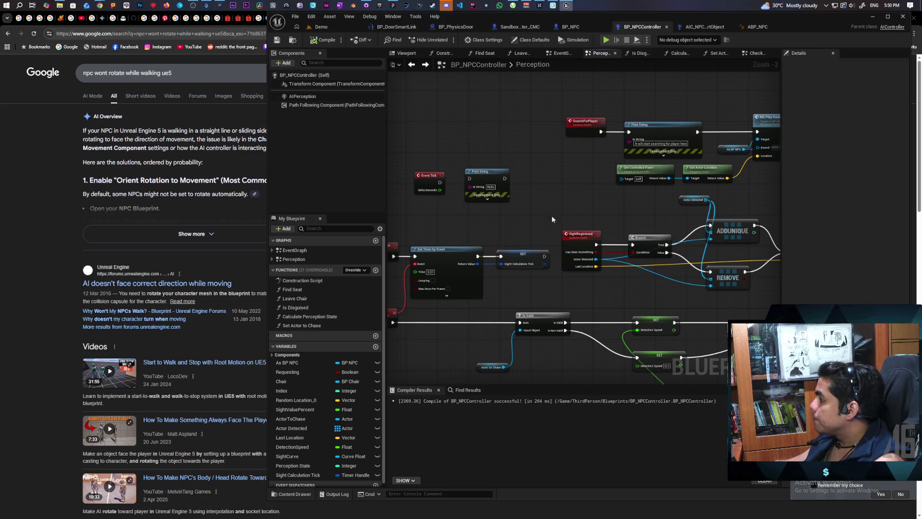
Step: Search the blueprint for 'tick' and review the Event Tick node and Tick custom event
left_click(474, 392)
type("tick")
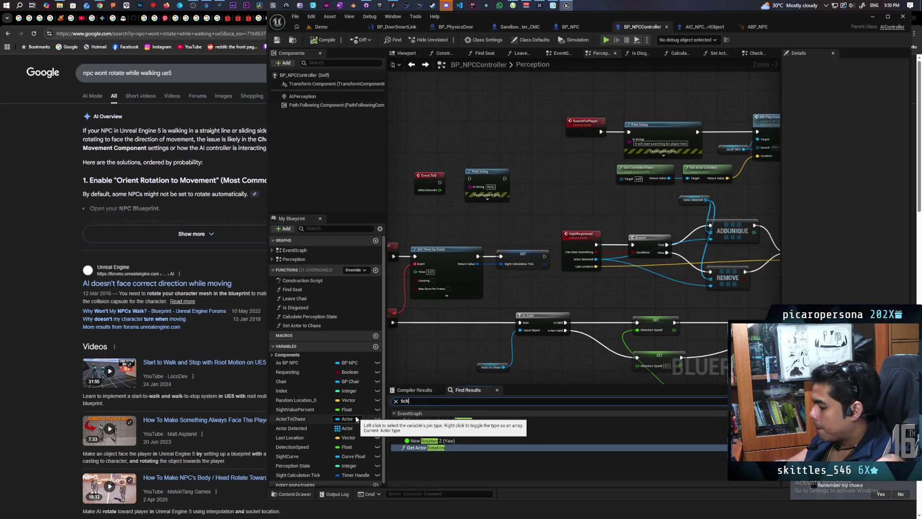
key("Return")
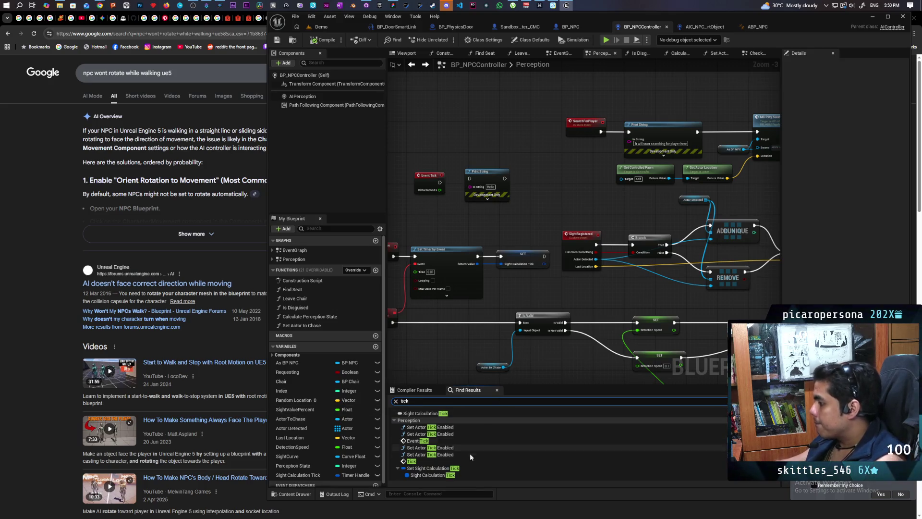
left_click(431, 444)
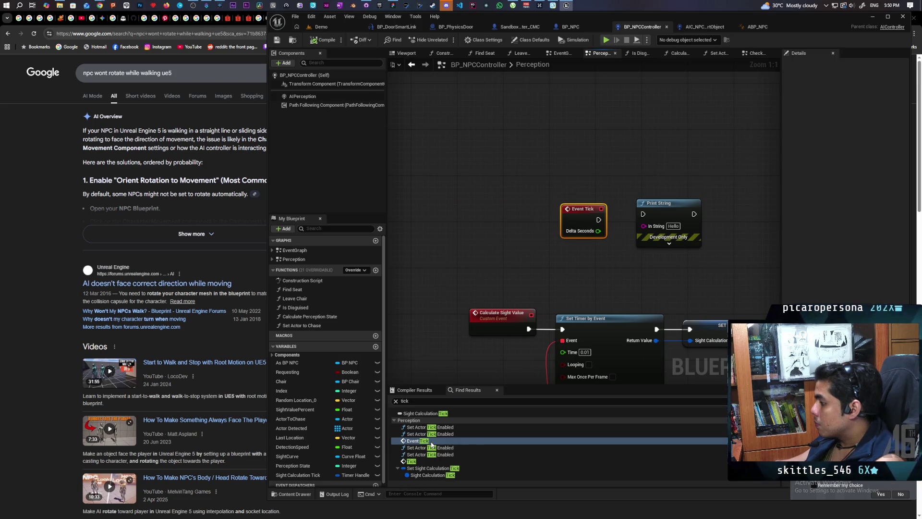
left_click(423, 461)
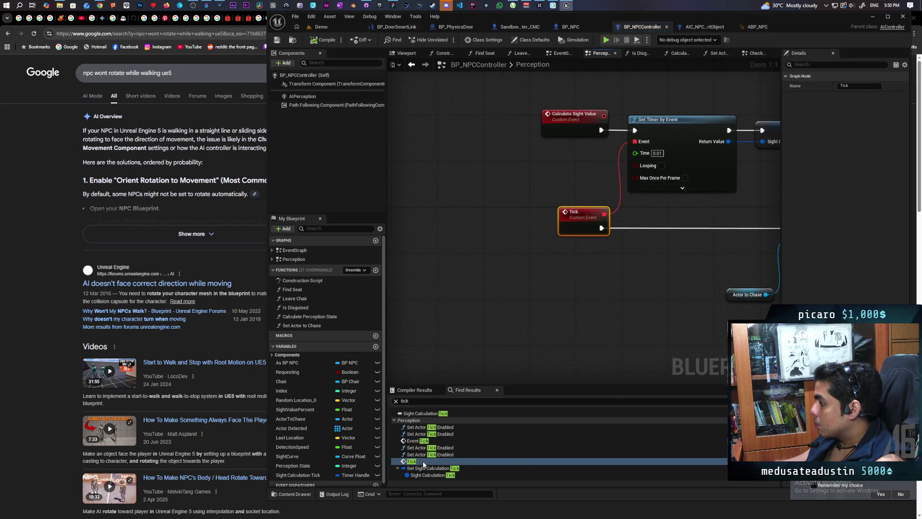
Step: Inspect the first two Set Actor Tick Enabled nodes with their nearby cast and Is Disguised nodes
left_click(451, 428)
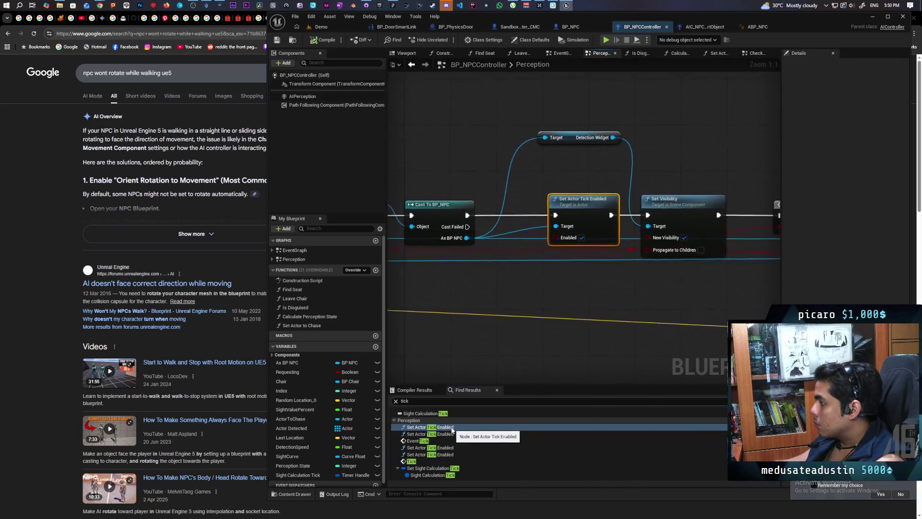
scroll(512, 321, "down", 8)
scroll(512, 321, "up", 7)
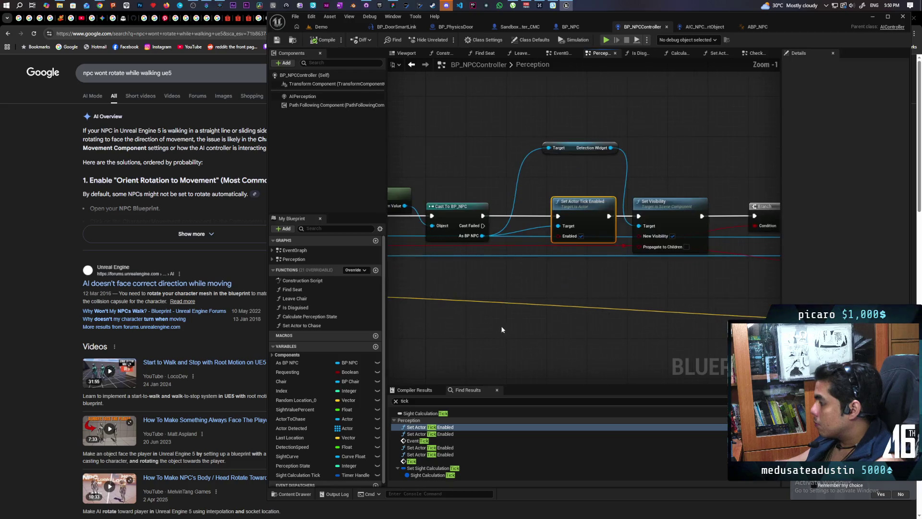
mouse_move(623, 298)
left_mouse_down()
mouse_move(531, 312)
mouse_move(769, 278)
mouse_move(461, 304)
left_mouse_up()
left_click_drag(587, 324, 518, 320)
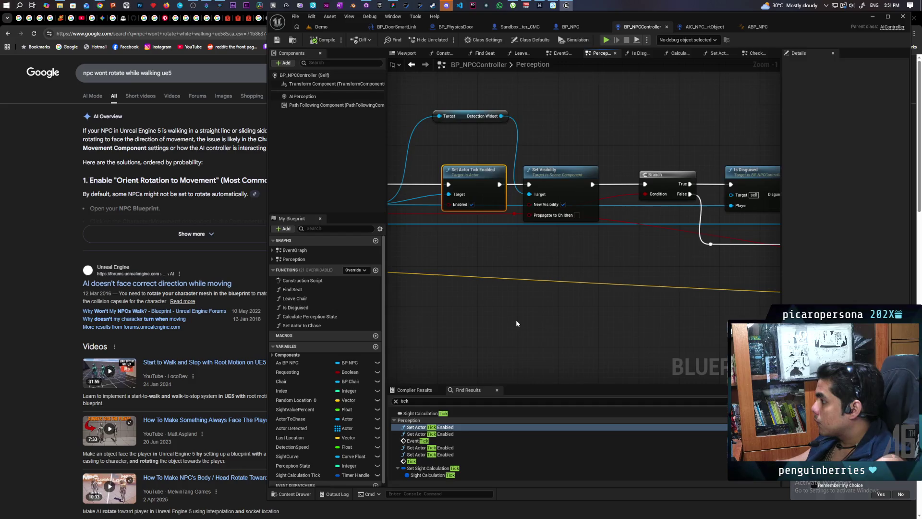
left_click(445, 434)
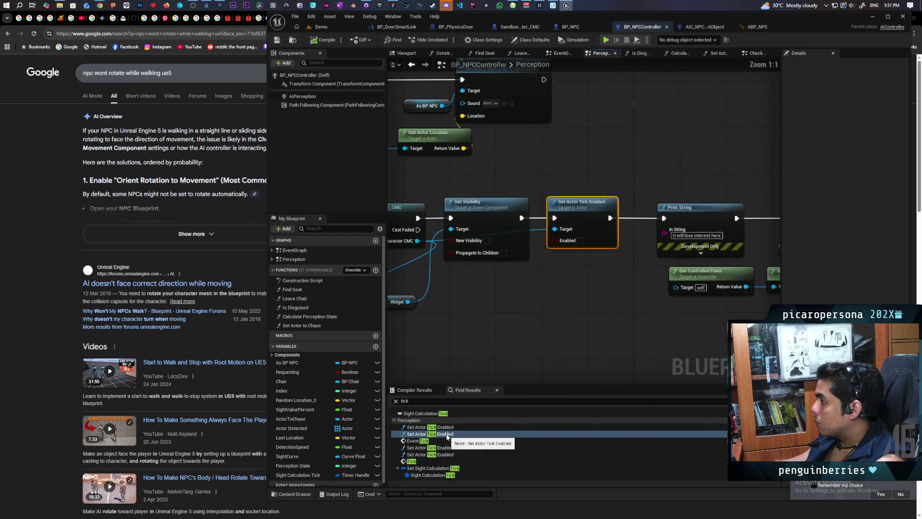
scroll(563, 347, "down", 3)
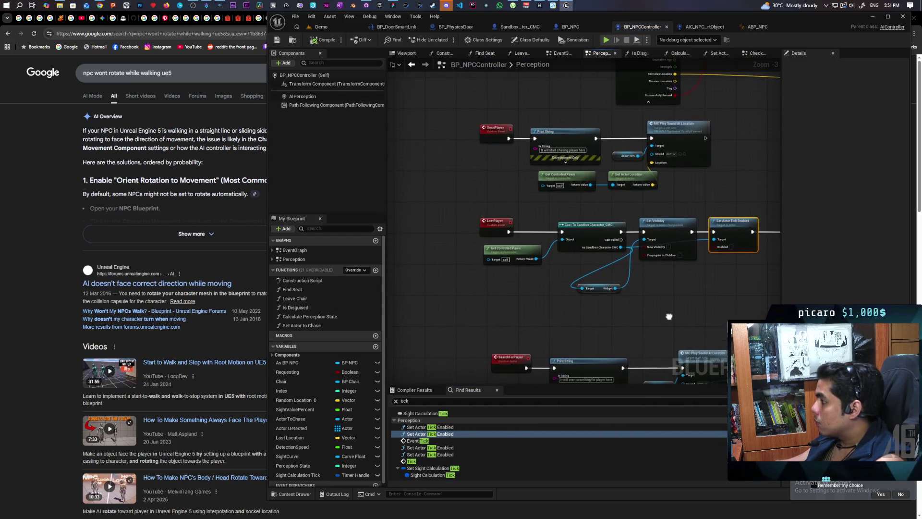
left_click_drag(597, 321, 586, 322)
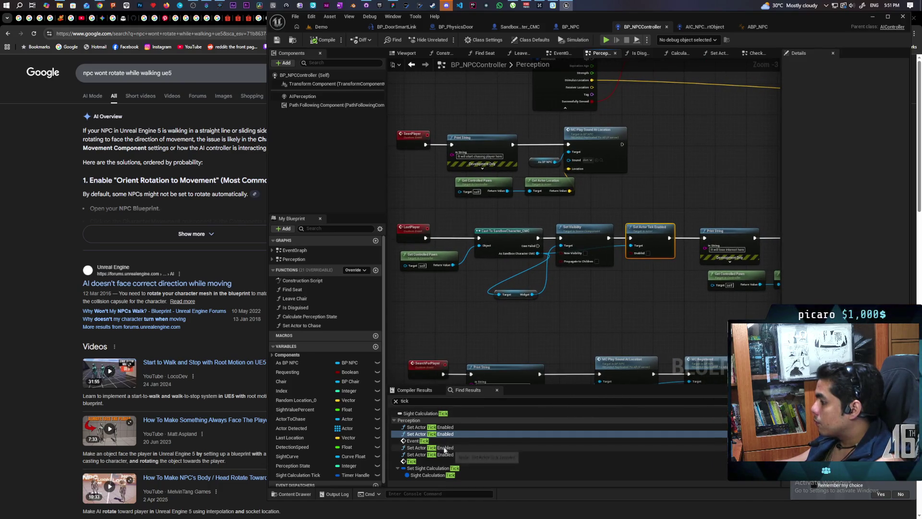
Step: Inspect the third Set Actor Tick Enabled node and the SightRegistered logic around it
left_click(436, 447)
mouse_move(524, 359)
left_mouse_down()
mouse_move(600, 307)
mouse_move(741, 251)
mouse_move(552, 288)
mouse_move(648, 265)
mouse_move(600, 267)
mouse_move(667, 220)
mouse_move(527, 330)
mouse_move(699, 201)
mouse_move(603, 285)
left_mouse_up()
scroll(600, 267, "down", 3)
scroll(666, 228, "down", 1)
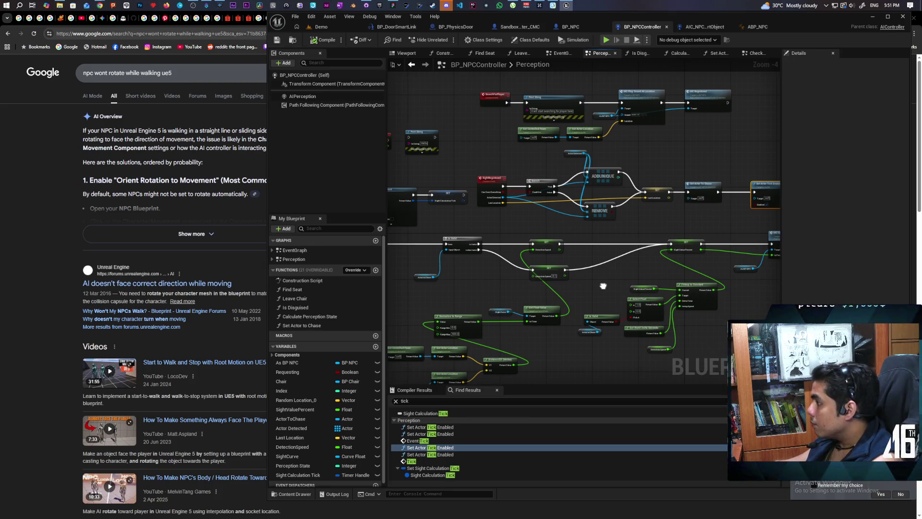
left_click_drag(603, 286, 680, 252)
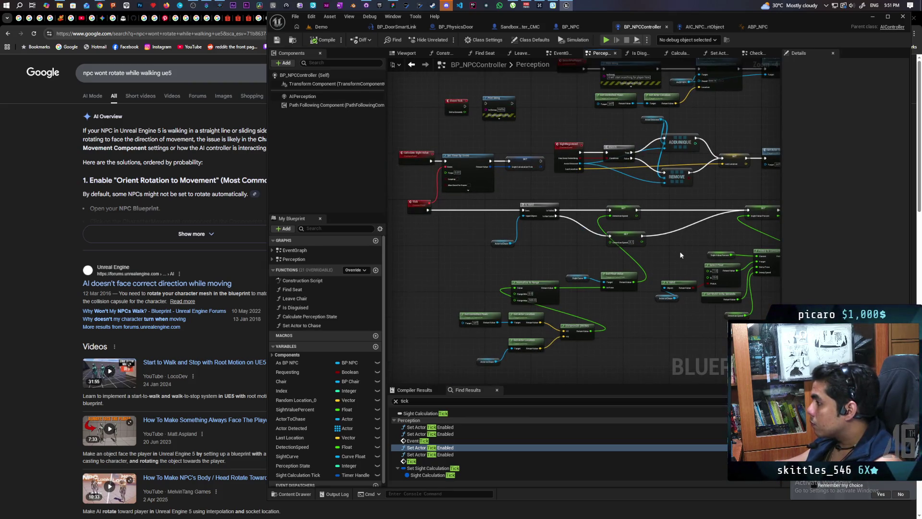
Step: Have Set Actor To Chase call a new Calculate Sight Value node, deleting its Set Actor Tick Enabled
left_click_drag(584, 223, 616, 189)
type("calcul")
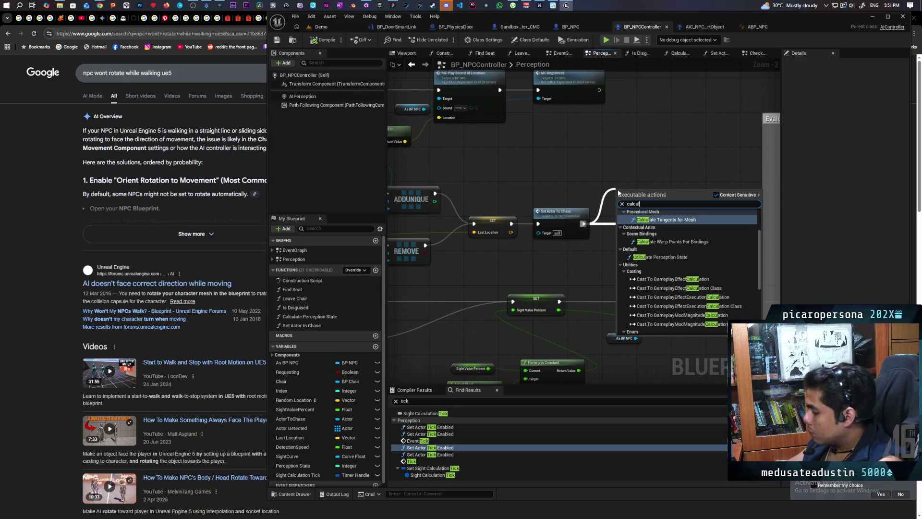
type("ate sight")
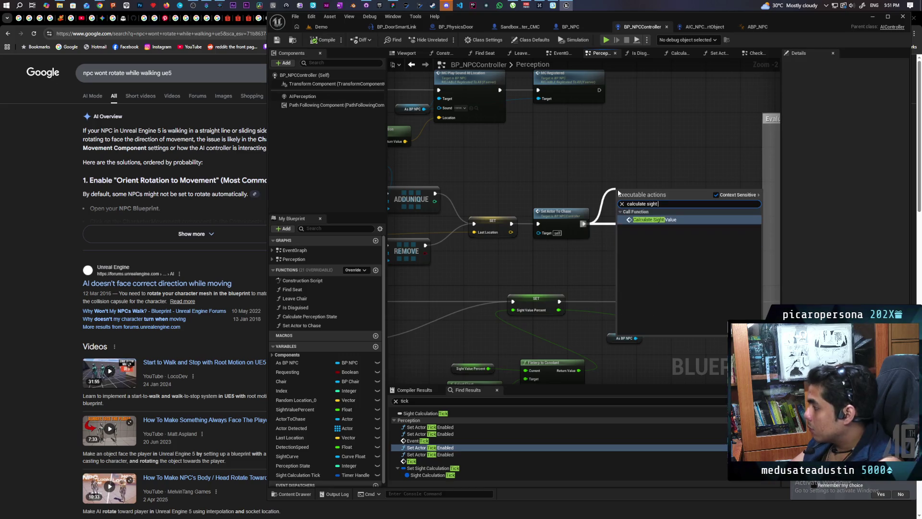
key("Return")
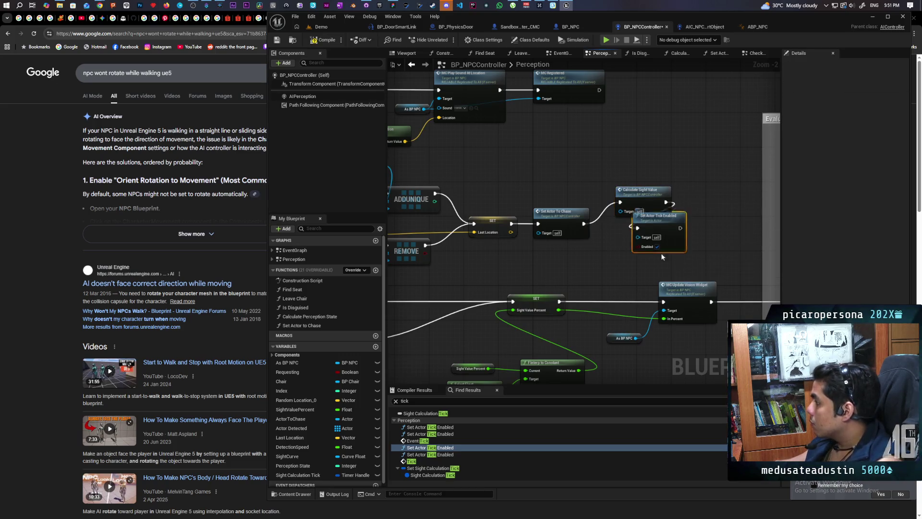
key("Delete")
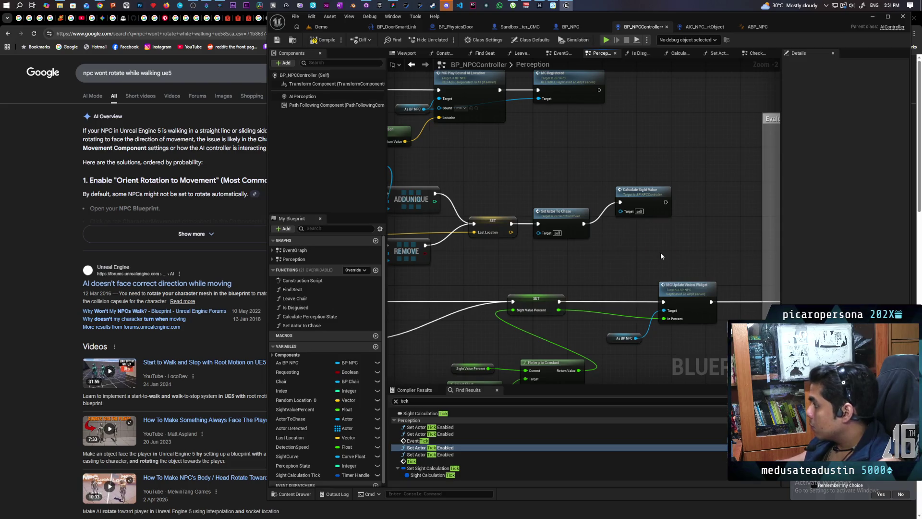
left_click_drag(649, 204, 647, 223)
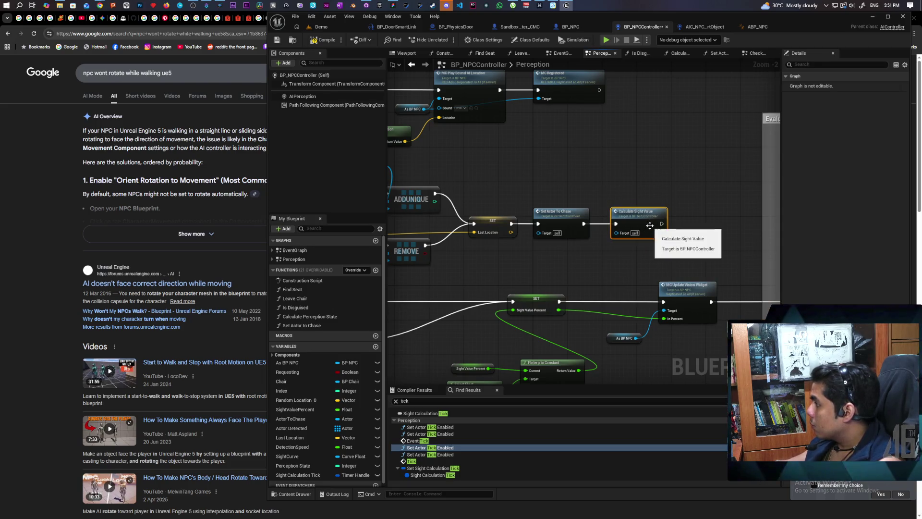
left_click(439, 454)
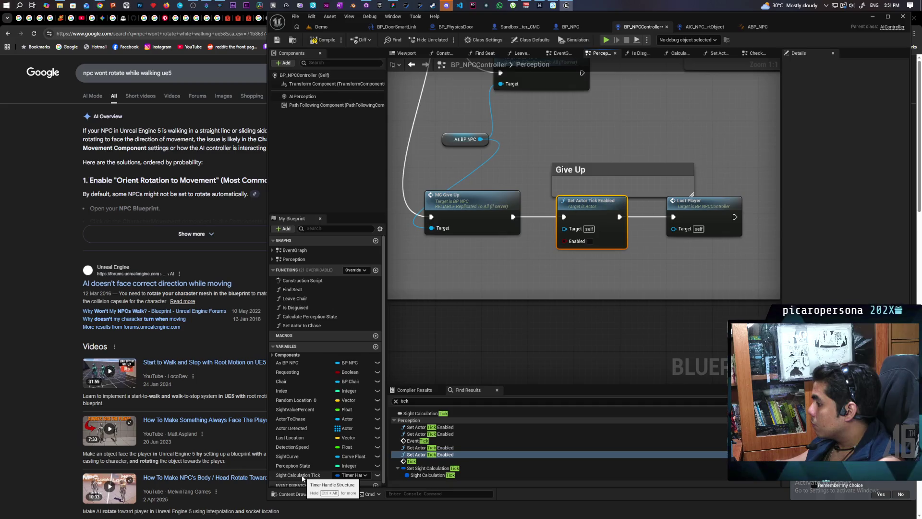
Step: Add a Sight Calculation Tick getter feeding a Clear and Invalidate Timer by Handle node
left_click_drag(302, 476, 476, 272)
left_click(531, 278)
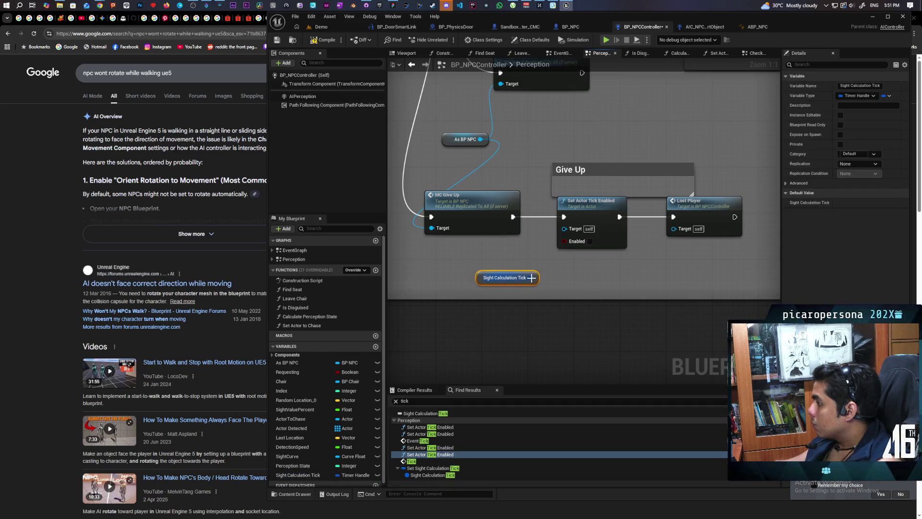
left_click_drag(531, 277, 584, 284)
type("invalid")
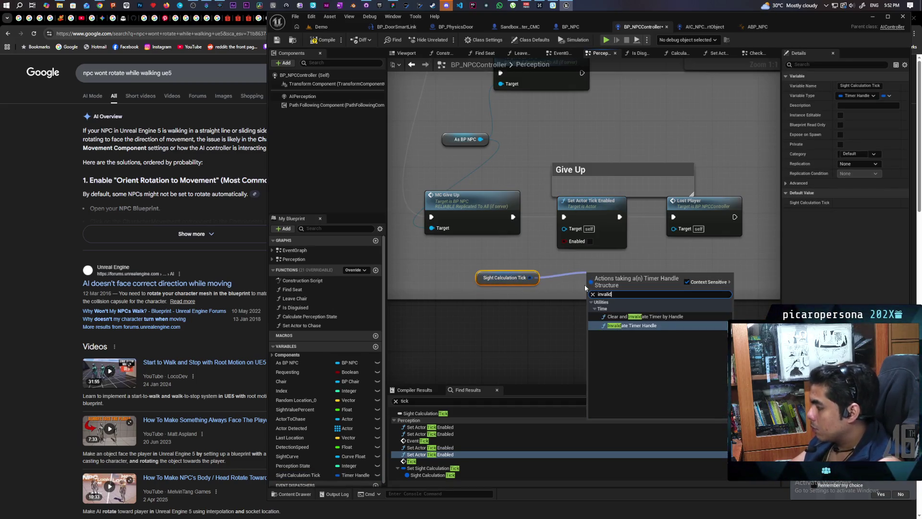
left_click(653, 316)
left_click_drag(615, 275, 589, 264)
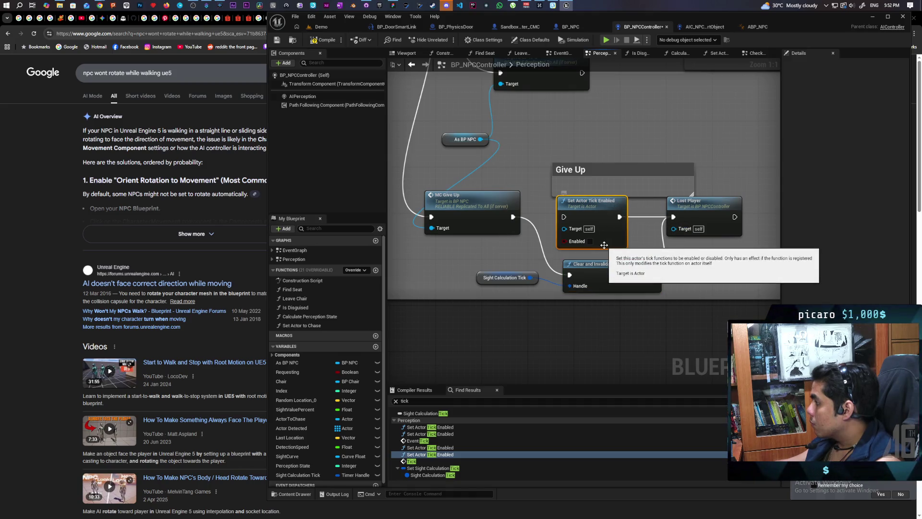
Step: Replace Give Up's Set Actor Tick Enabled with the clear-timer node and compile the blueprint
key("Delete")
left_click_drag(623, 262, 602, 214)
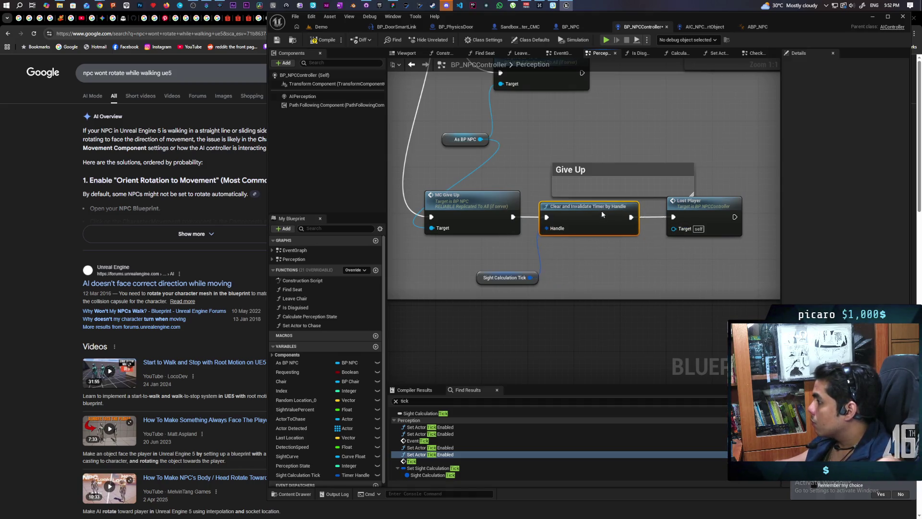
left_click_drag(480, 277, 528, 255)
left_click(324, 42)
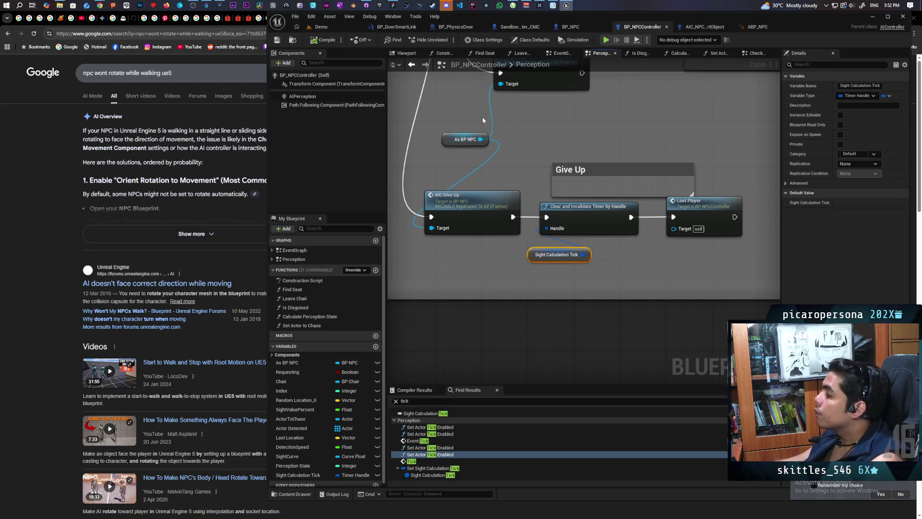
scroll(543, 136, "down", 4)
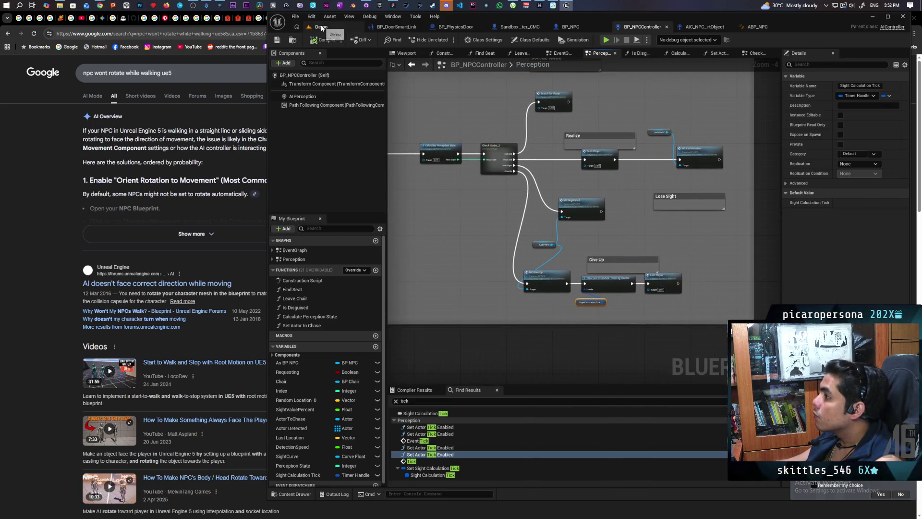
Step: Play the Demo level in the editor, walk up to the NPCs, then stop the session
left_click(321, 28)
key("alt+p")
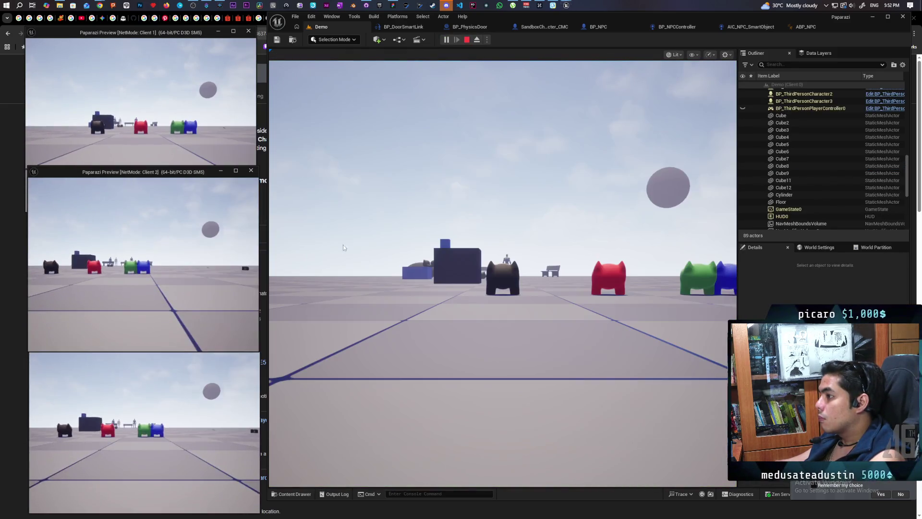
left_click(342, 243)
key("w")
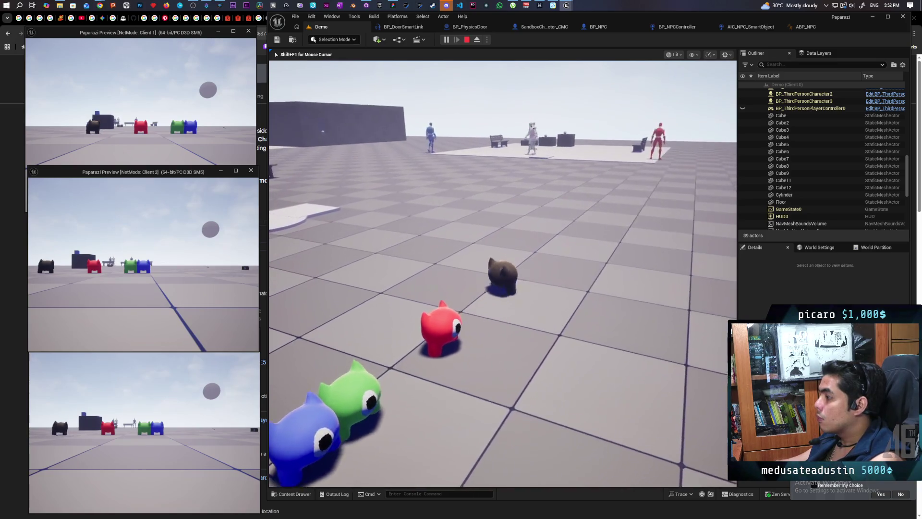
key("w")
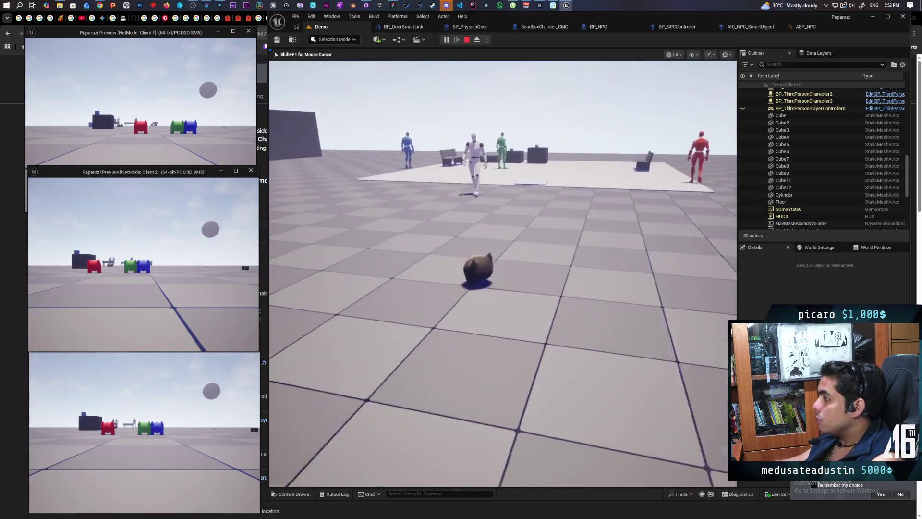
key("w")
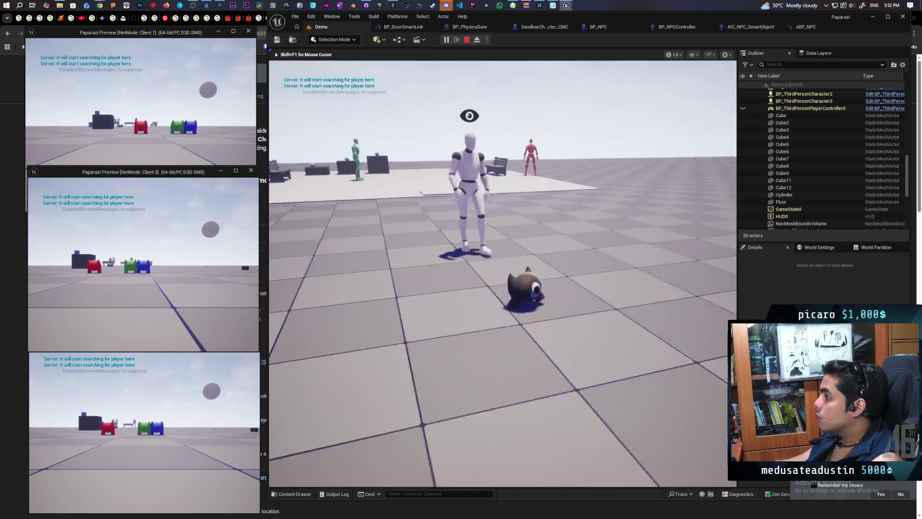
key("w")
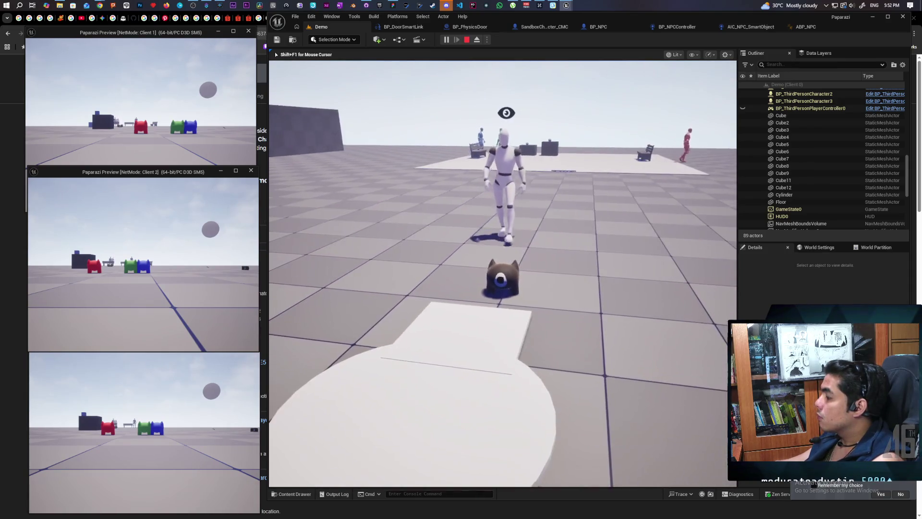
key("w")
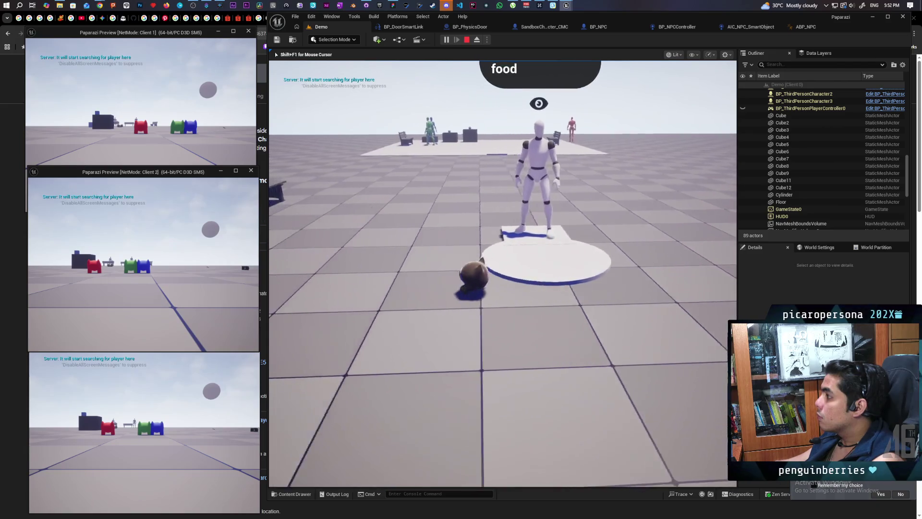
key("w")
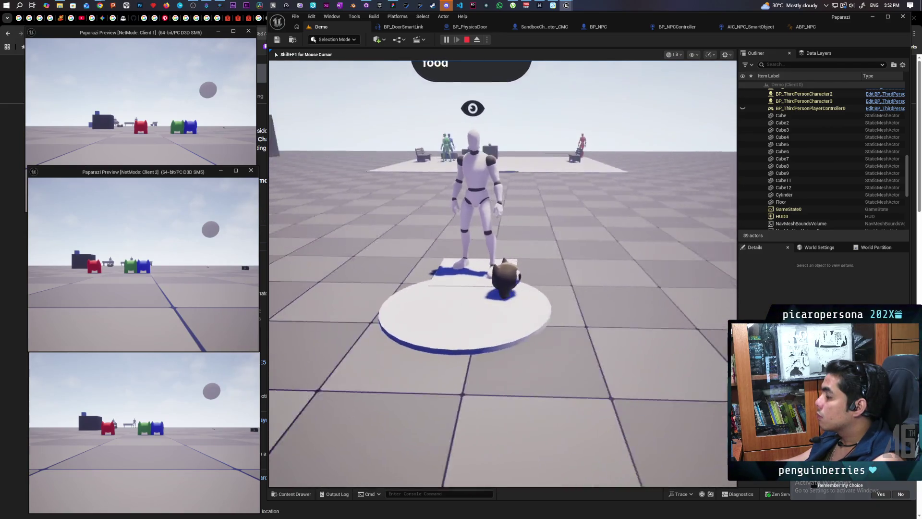
key("shift+F1")
key("Escape")
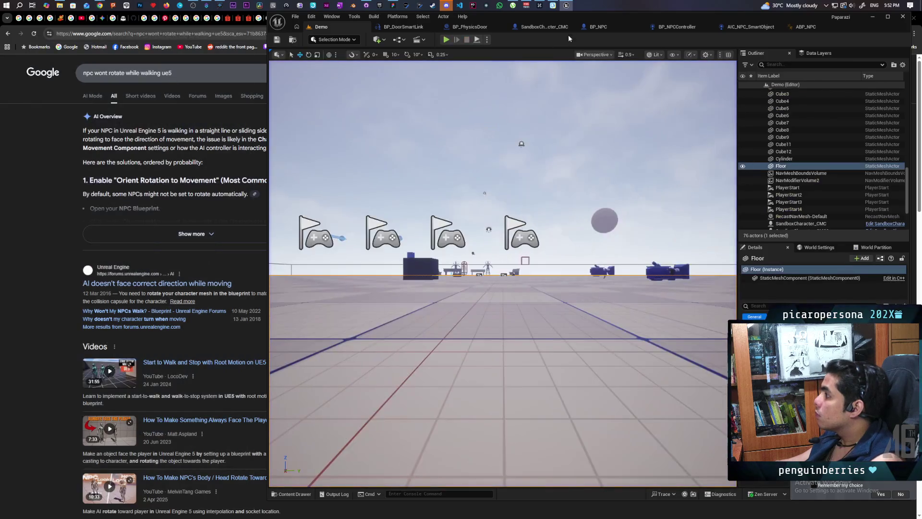
left_click(678, 28)
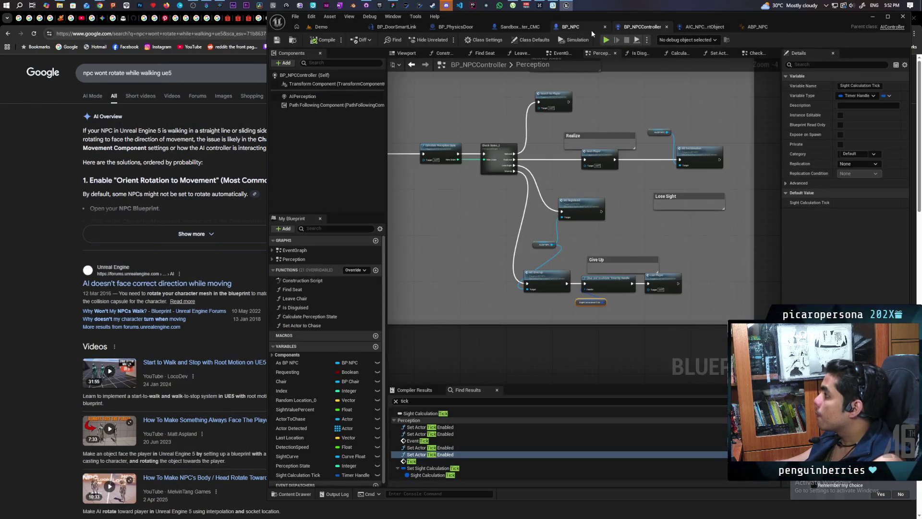
scroll(519, 229, "down", 2)
mouse_move(518, 229)
left_mouse_down()
mouse_move(505, 197)
mouse_move(581, 198)
mouse_move(573, 226)
left_mouse_up()
scroll(502, 194, "up", 2)
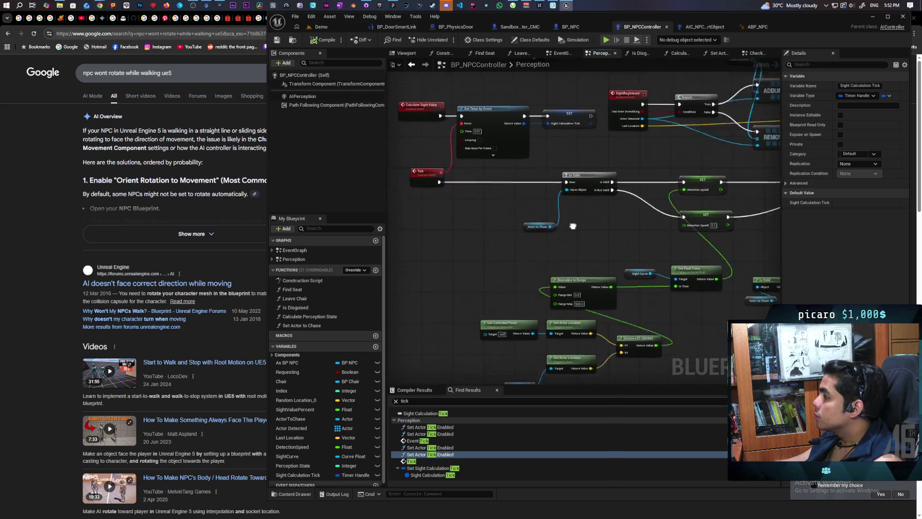
scroll(490, 155, "up", 3)
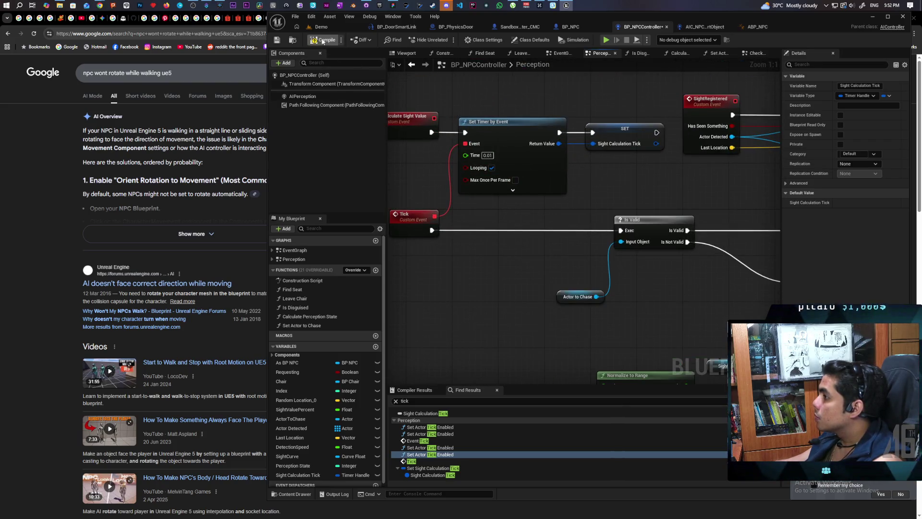
left_click(333, 25)
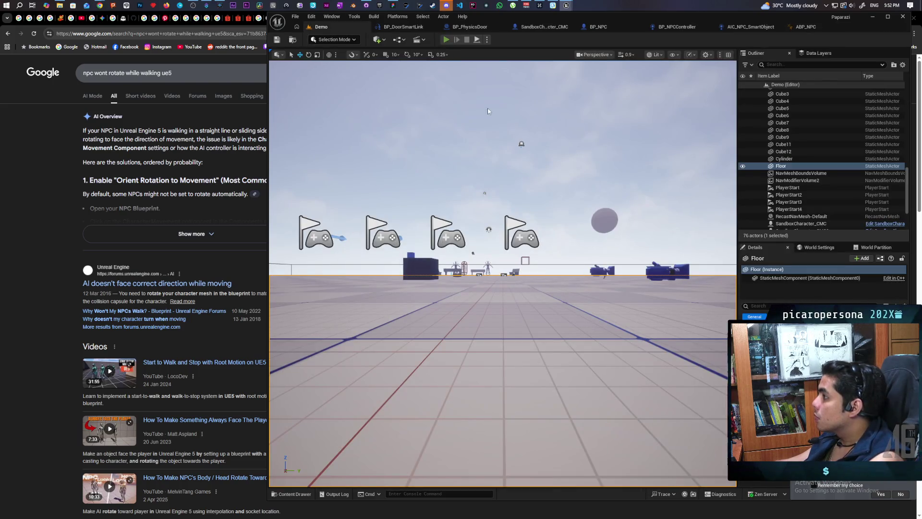
Step: Start a play test and walk the character past the blue and white NPCs toward the doorway wall
key("alt+p")
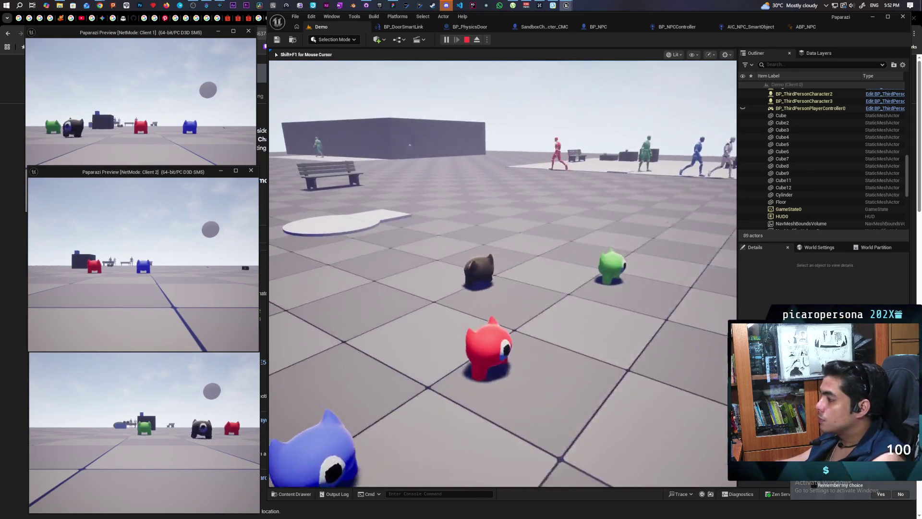
key("w")
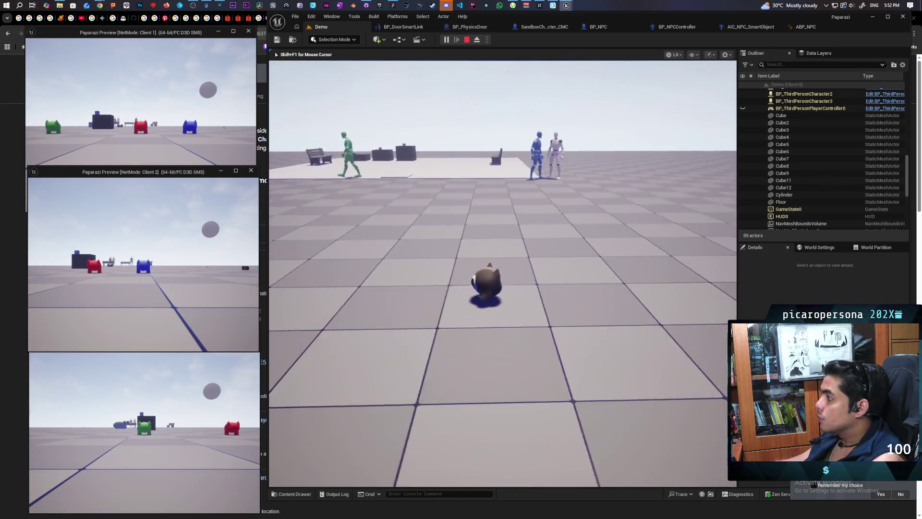
key("d")
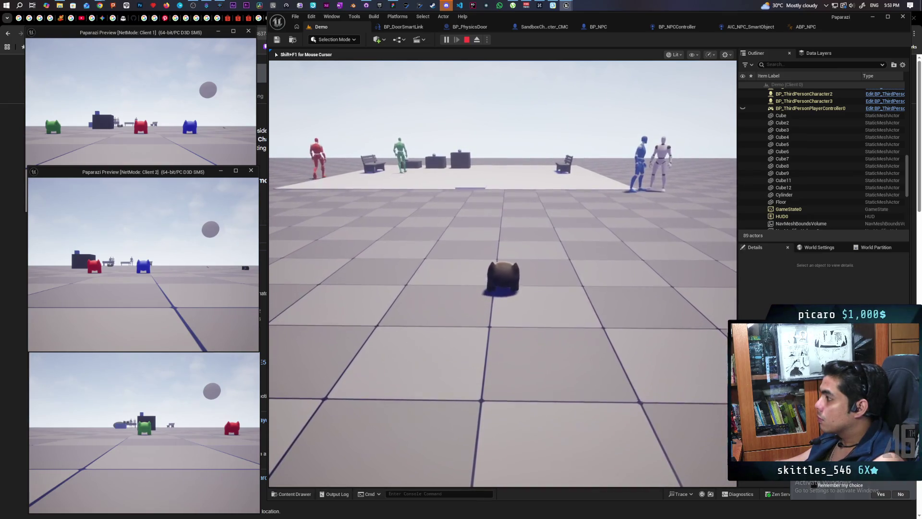
key("w")
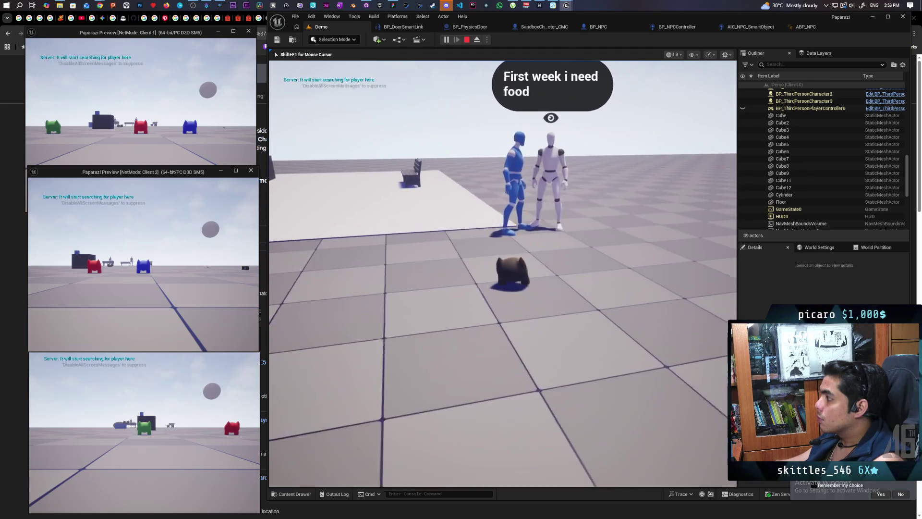
key("s")
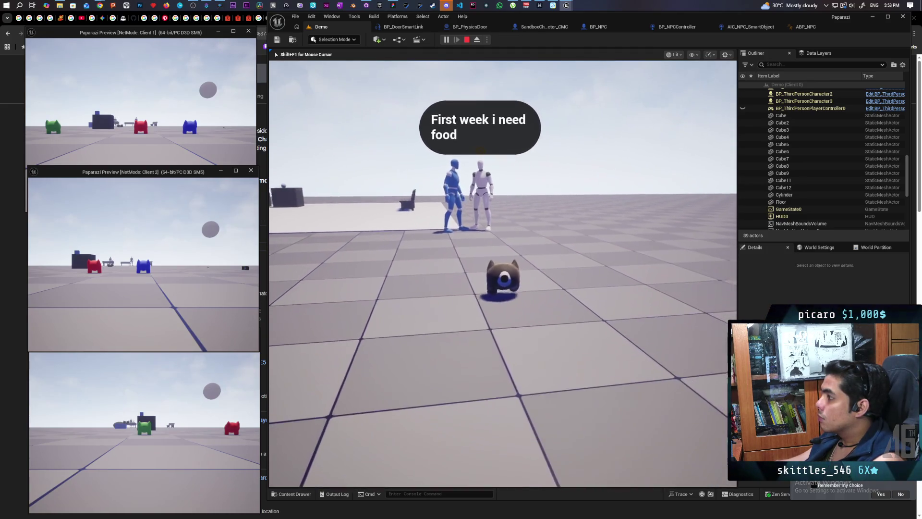
key("a")
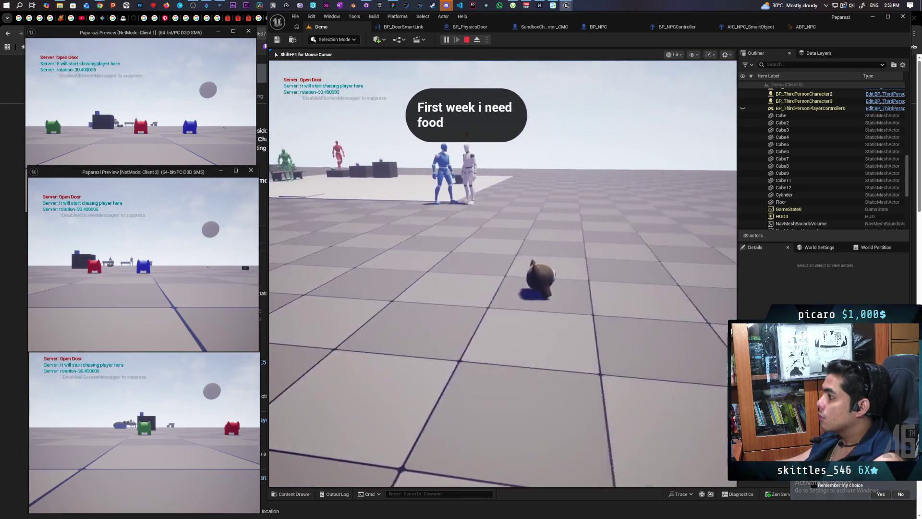
key("a")
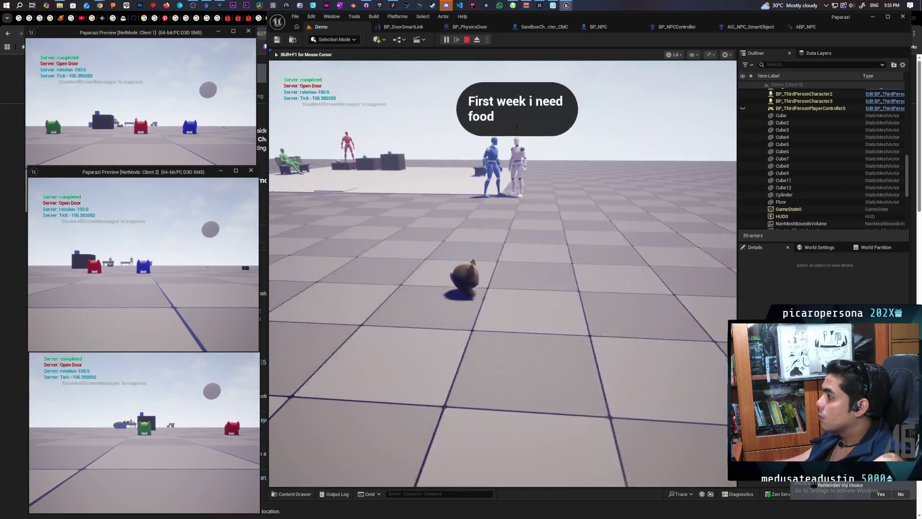
key("a")
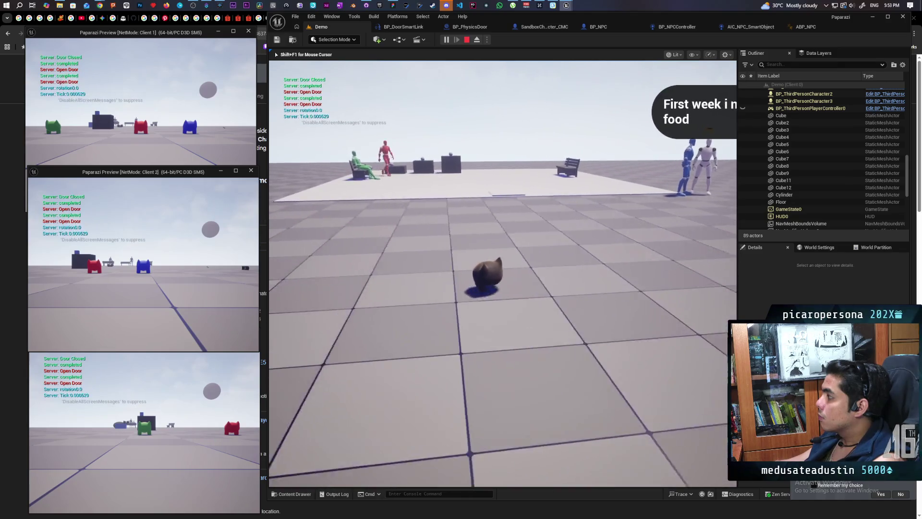
key("w")
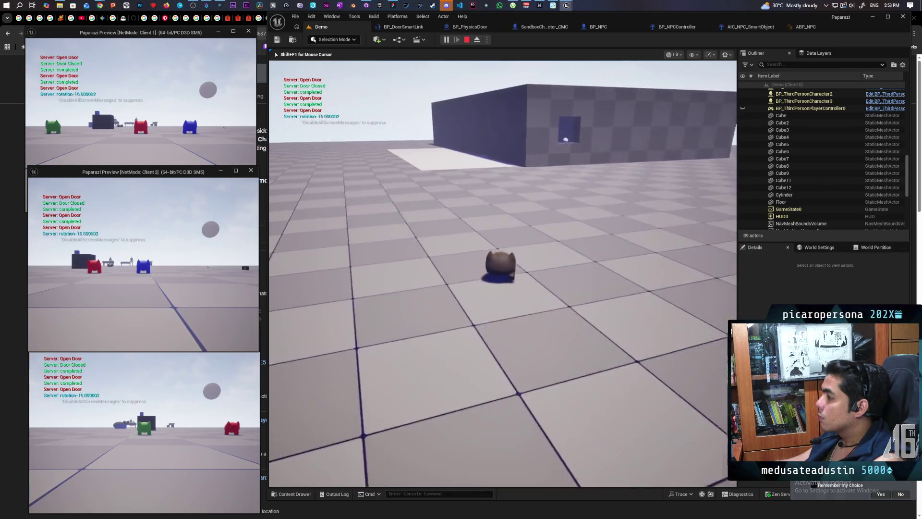
key("a")
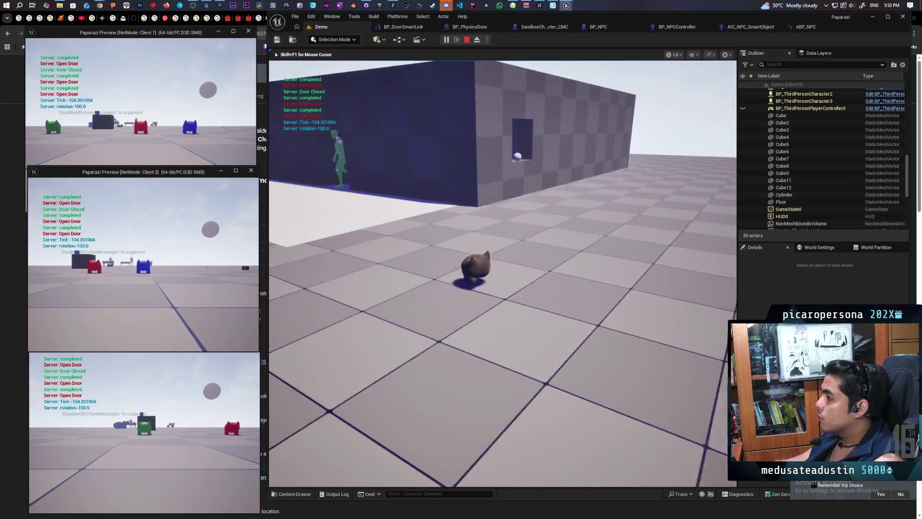
key("a")
key("a")
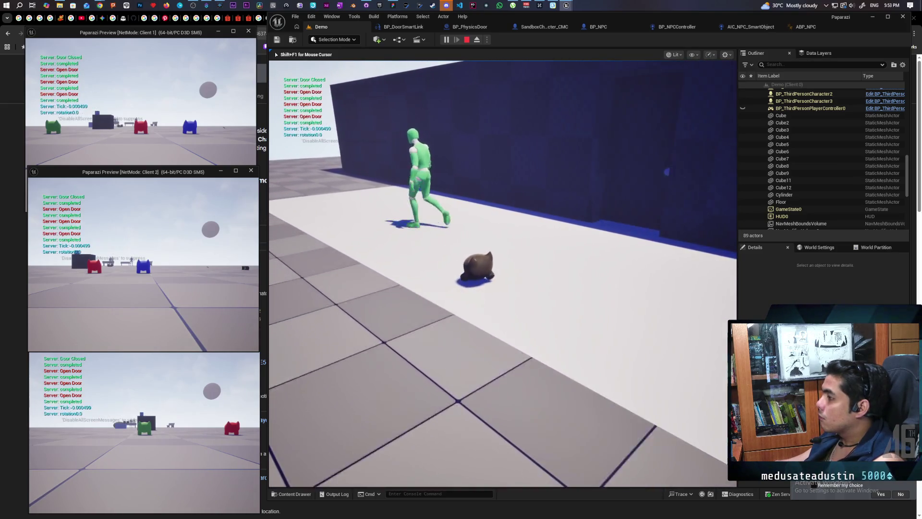
key("d")
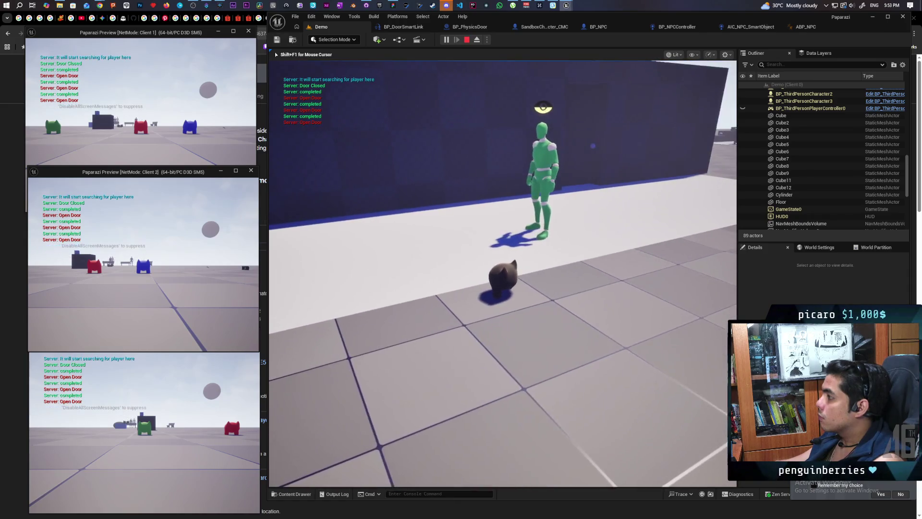
key("s")
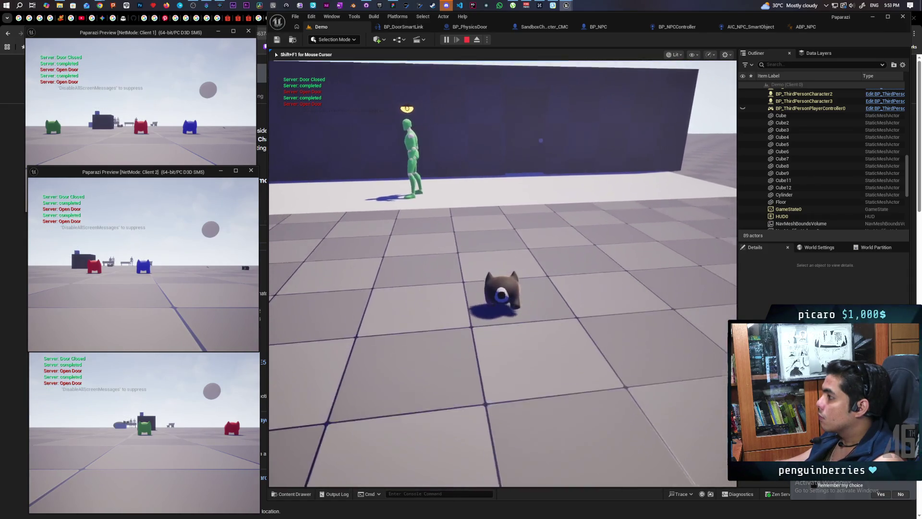
key("d")
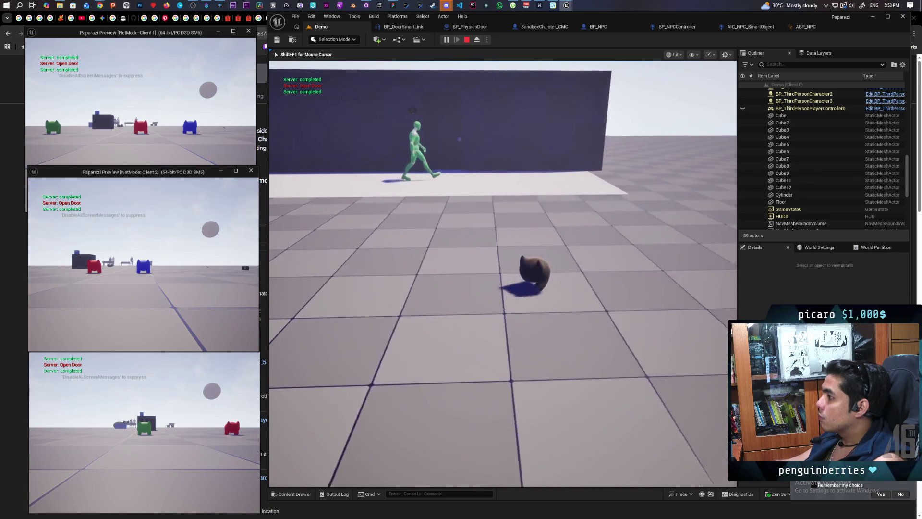
Step: Walk along the blue wall watching the NPC, stop the session, and bring up GitHub Desktop
key("w")
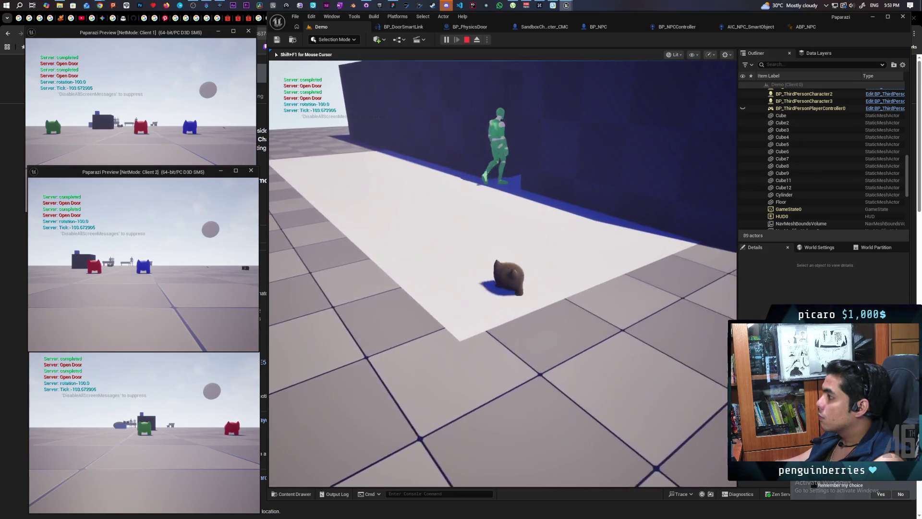
key("w")
key("s")
key("s")
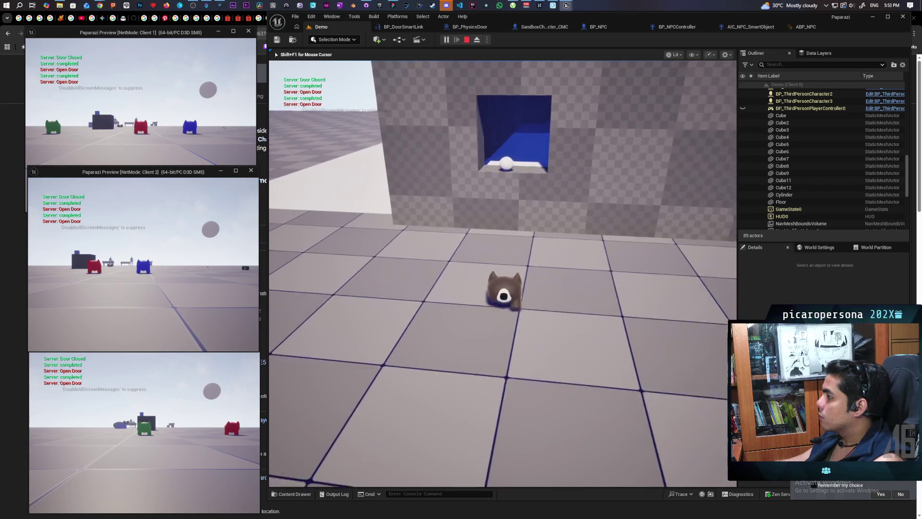
key("w")
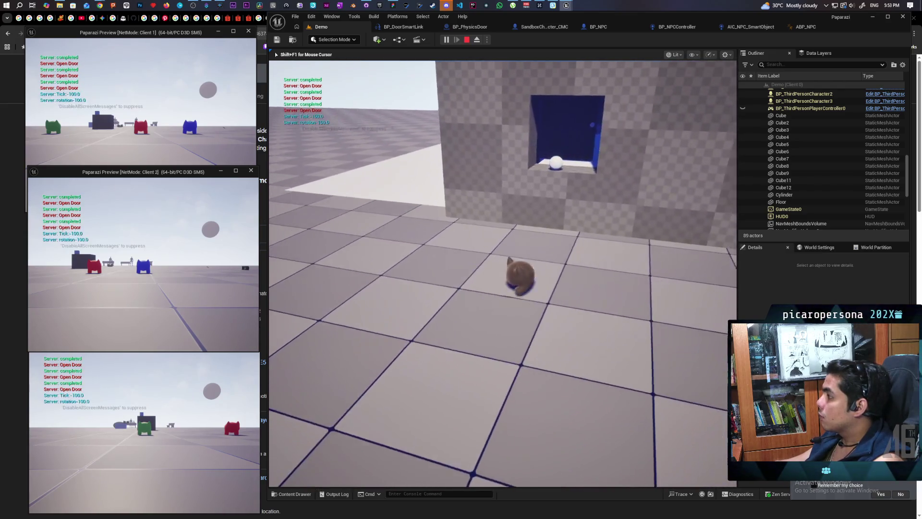
key("s")
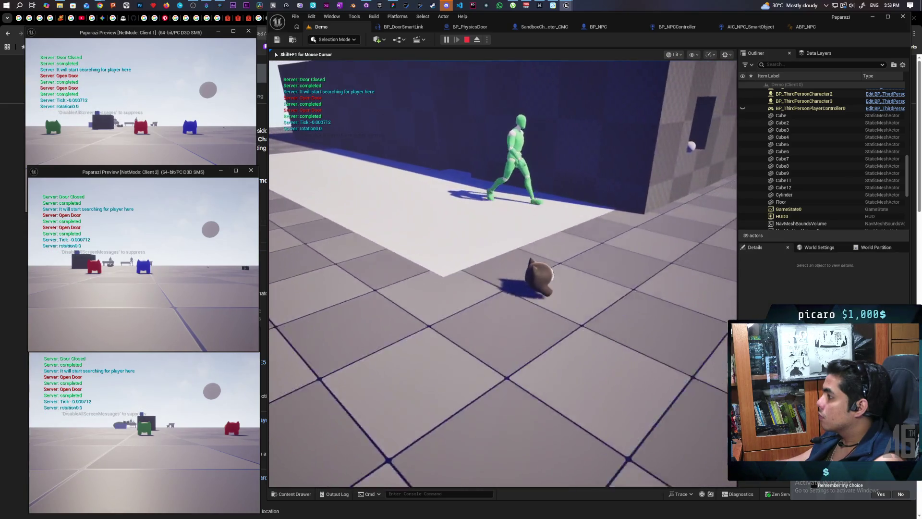
key("s")
key("w")
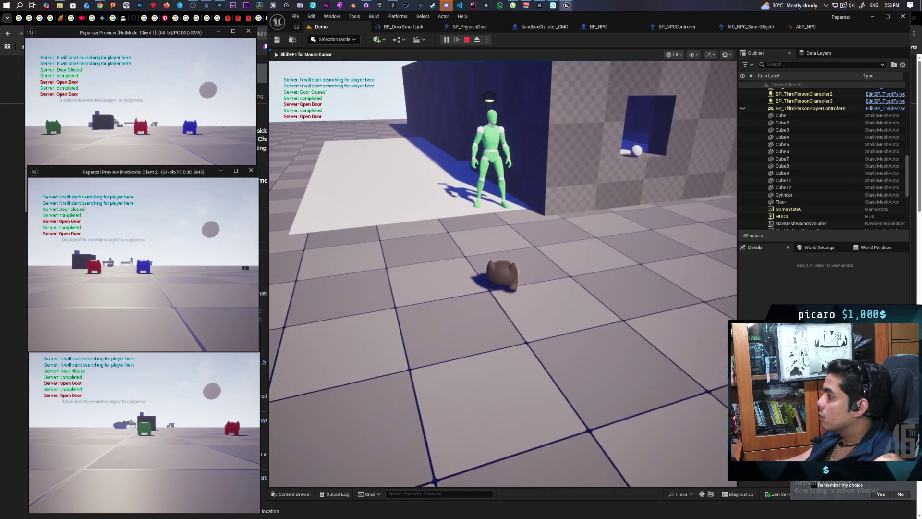
key("w")
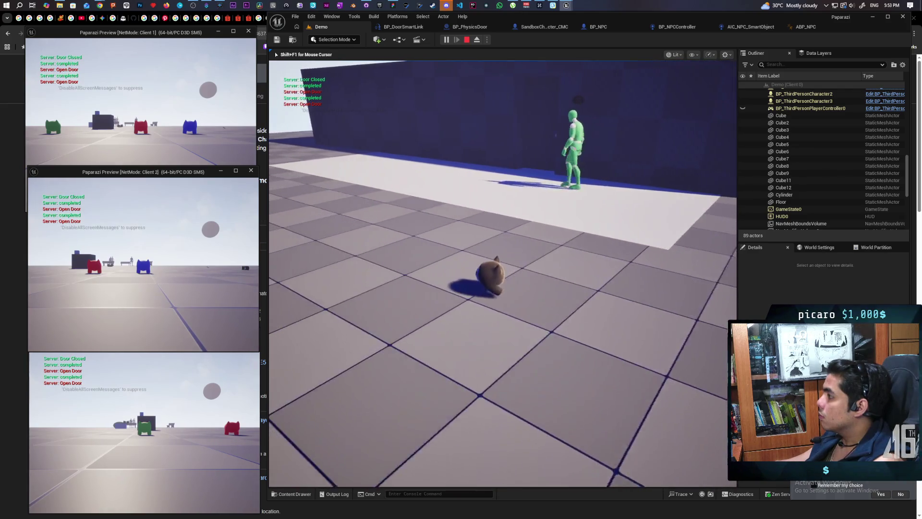
key("w")
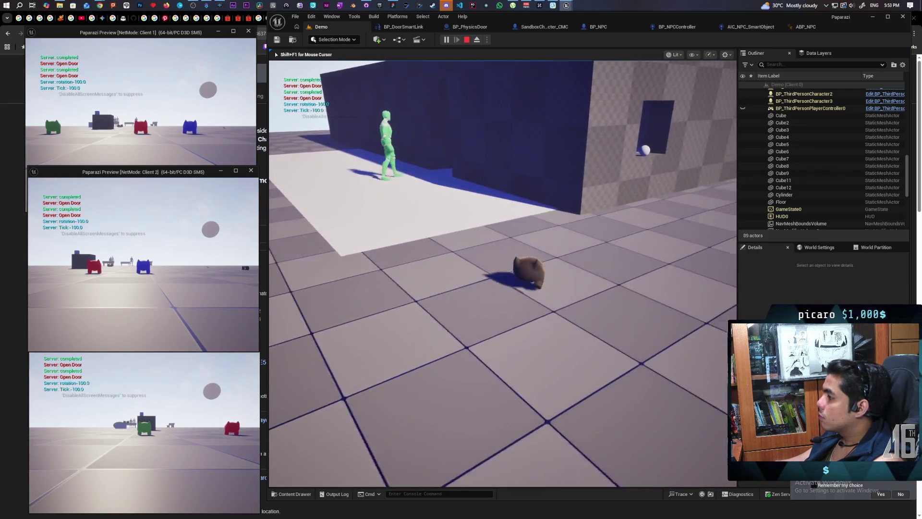
key("shift+F1")
key("Escape")
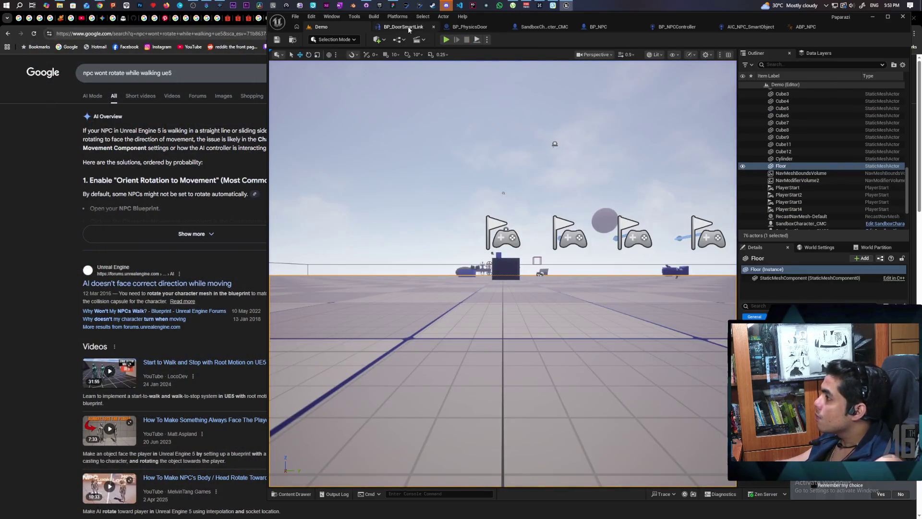
left_click(371, 5)
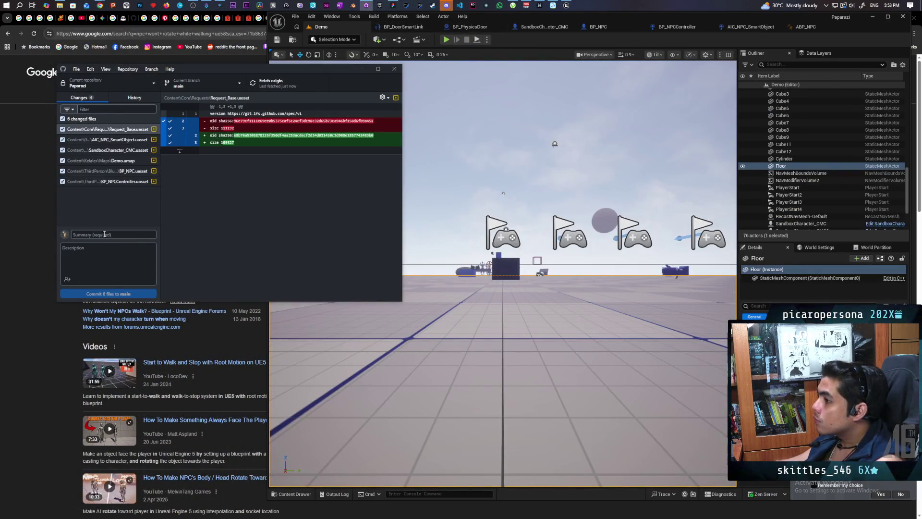
Step: Commit the 6 changed files to main with the summary 'added perception to bp npc'
type("ad")
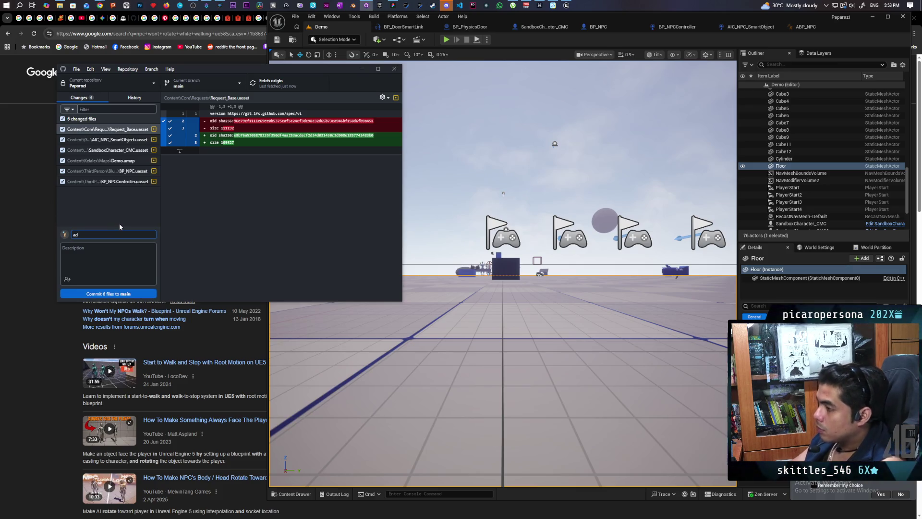
type("ded perception to bp npc")
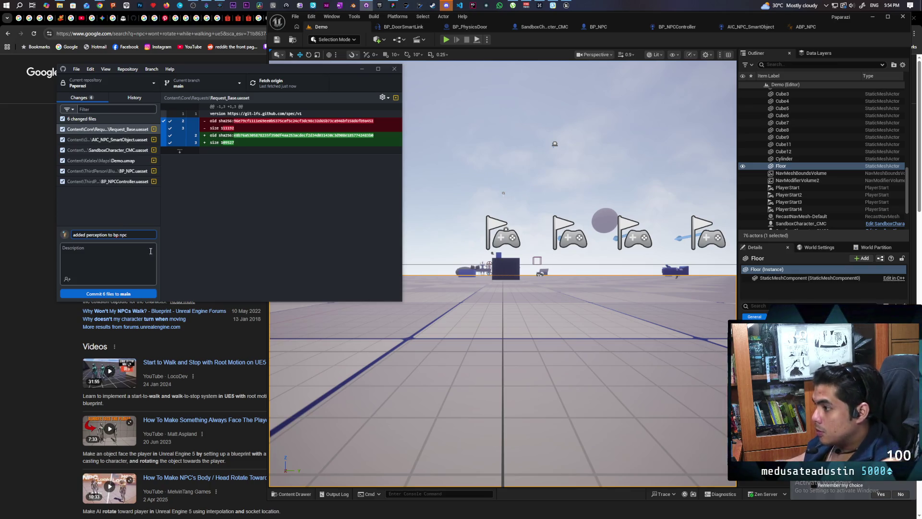
left_click(124, 294)
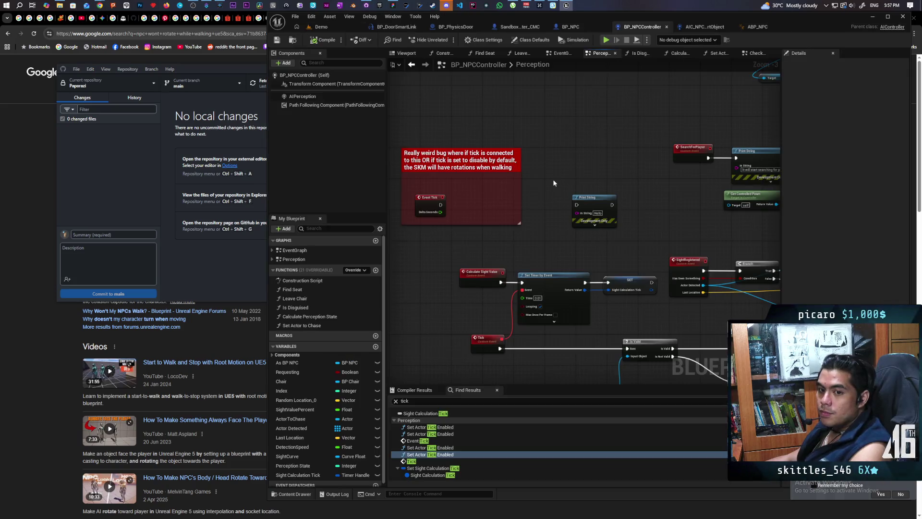
Step: Uncheck Start with Tick Enabled in BP_NPCController's Class Defaults and go back to the Demo level
left_click_drag(554, 183, 583, 171)
right_click(546, 224)
left_click(457, 236)
left_click_drag(457, 233, 439, 226)
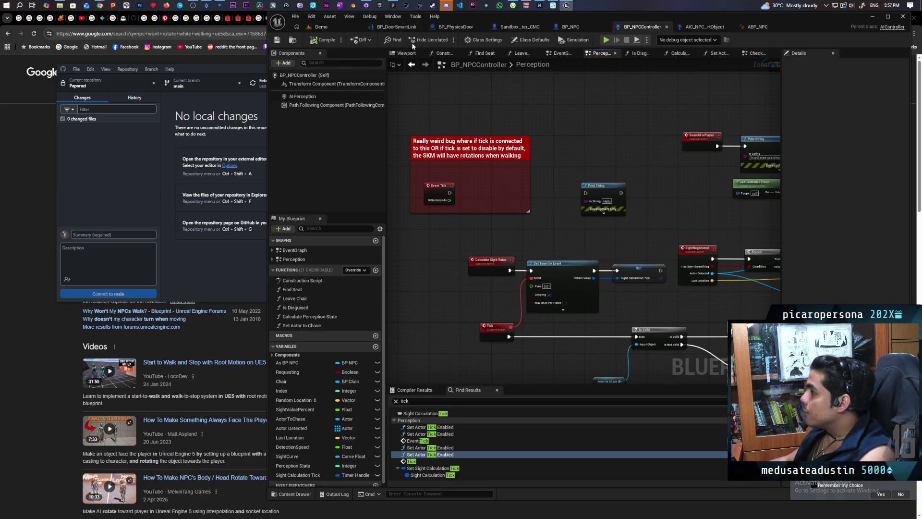
left_click(540, 42)
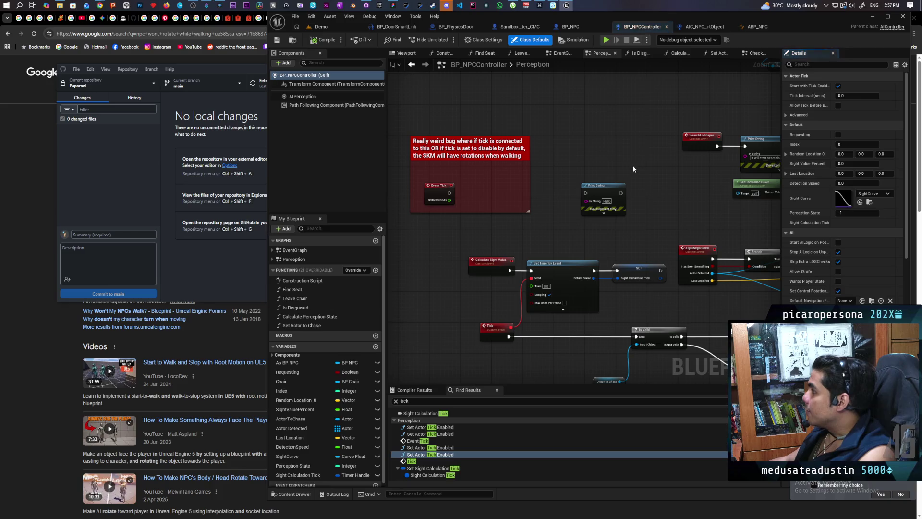
left_click(838, 86)
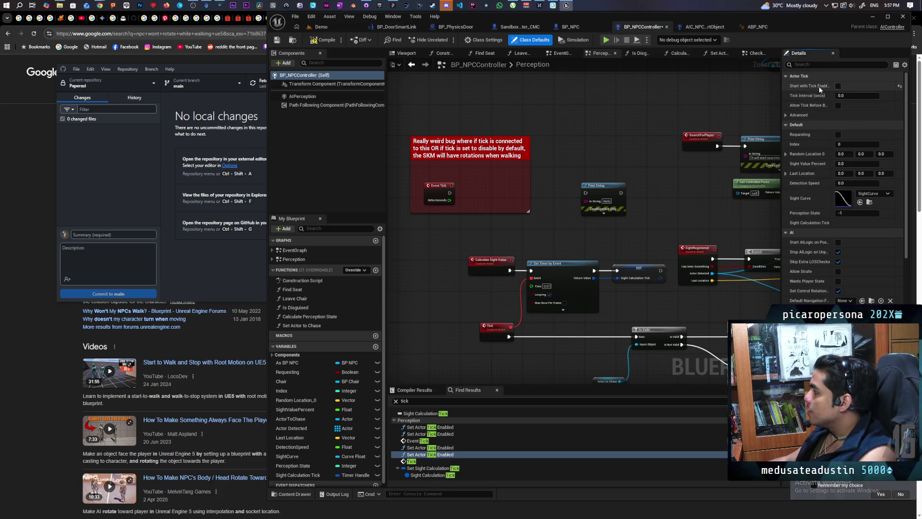
left_click(322, 26)
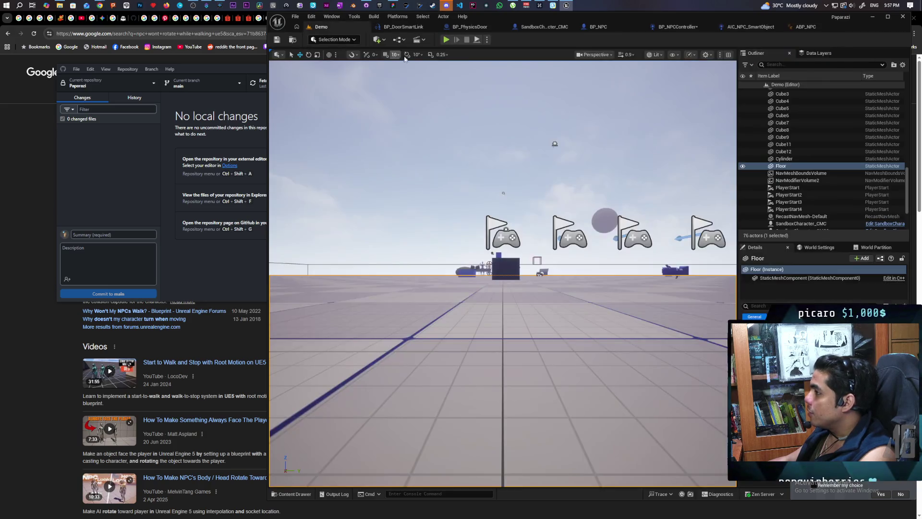
Step: Play-test the level without tick, then re-check Start with Tick Enabled in BP_NPCController
key("alt+p")
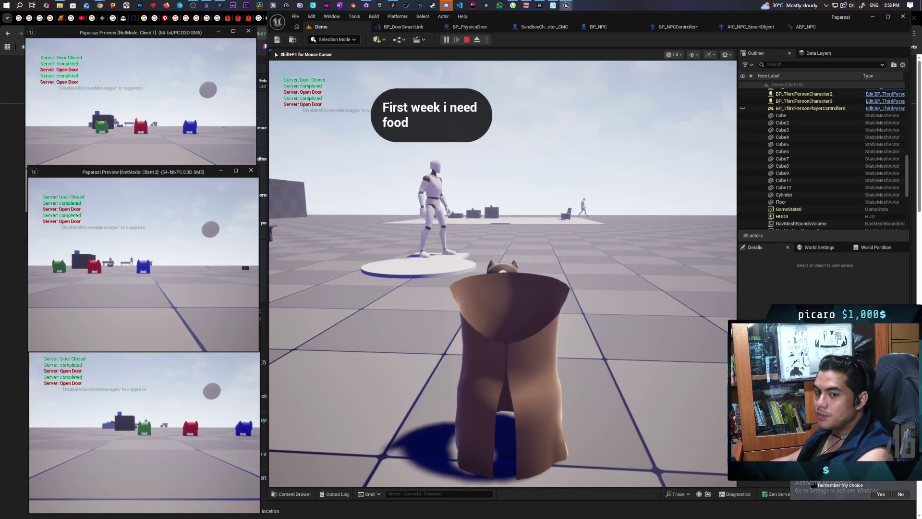
key("shift+F1")
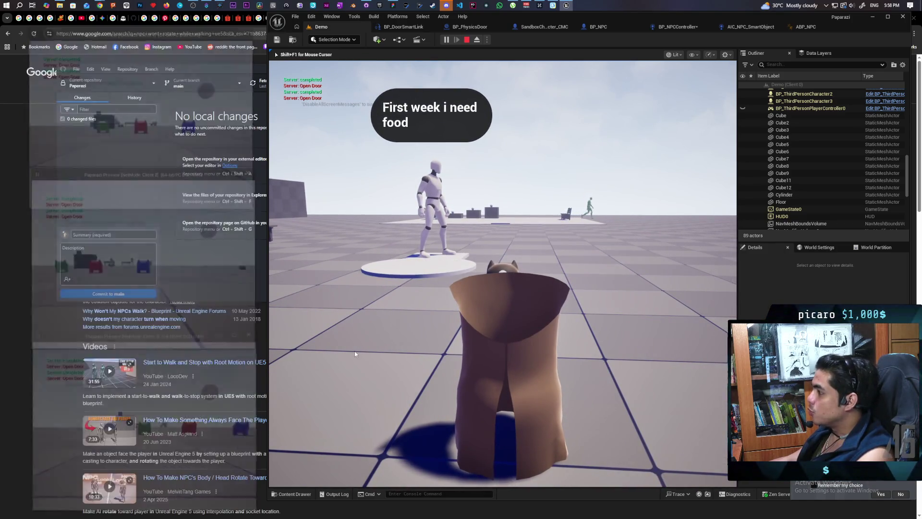
key("Escape")
left_click(676, 28)
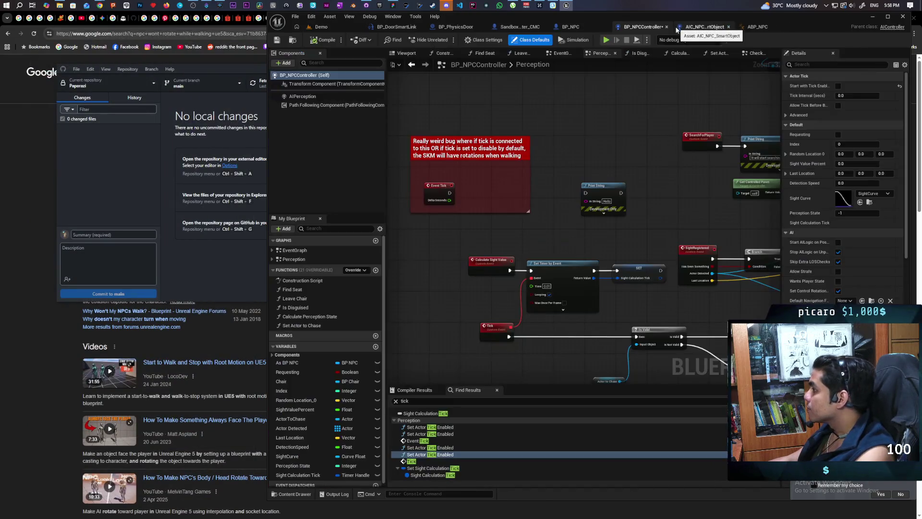
left_click(838, 85)
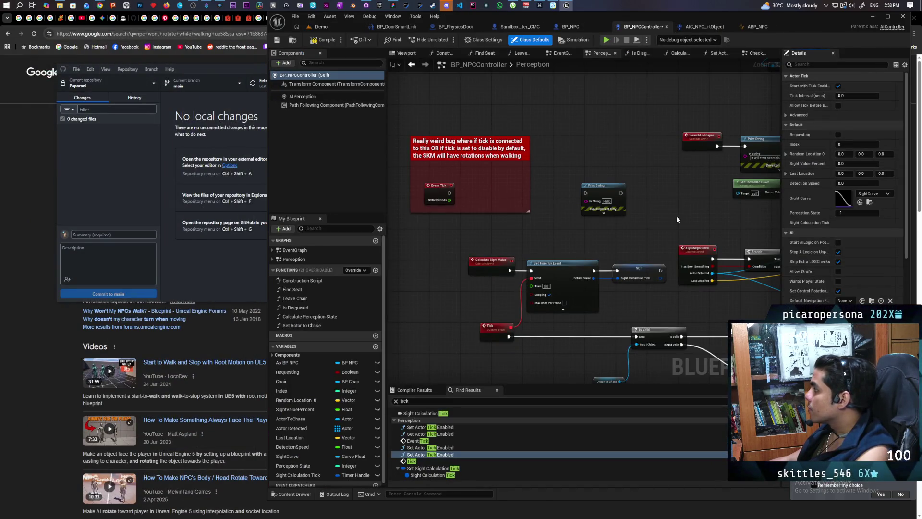
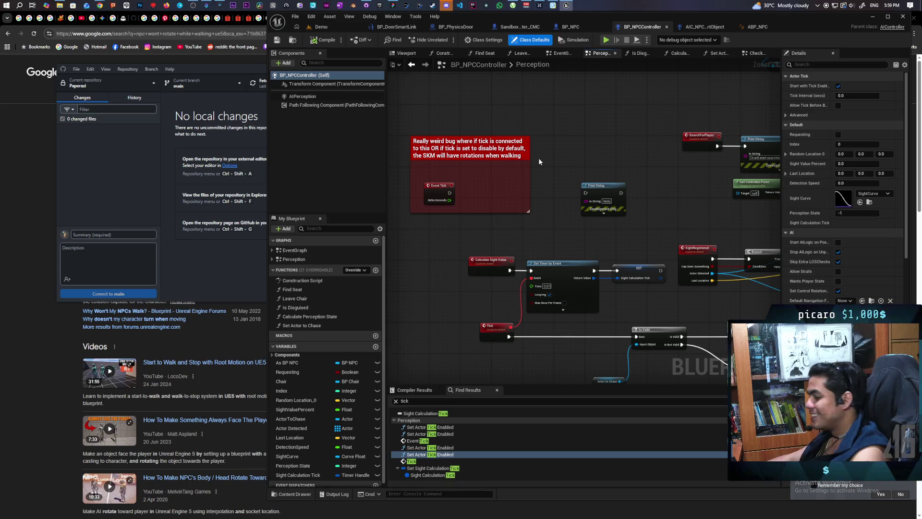
Step: Review the Perception graph, compile BP_NPCController with F7, and return to the Demo level
mouse_move(562, 223)
left_mouse_down()
mouse_move(434, 199)
mouse_move(546, 257)
mouse_move(576, 256)
left_mouse_up()
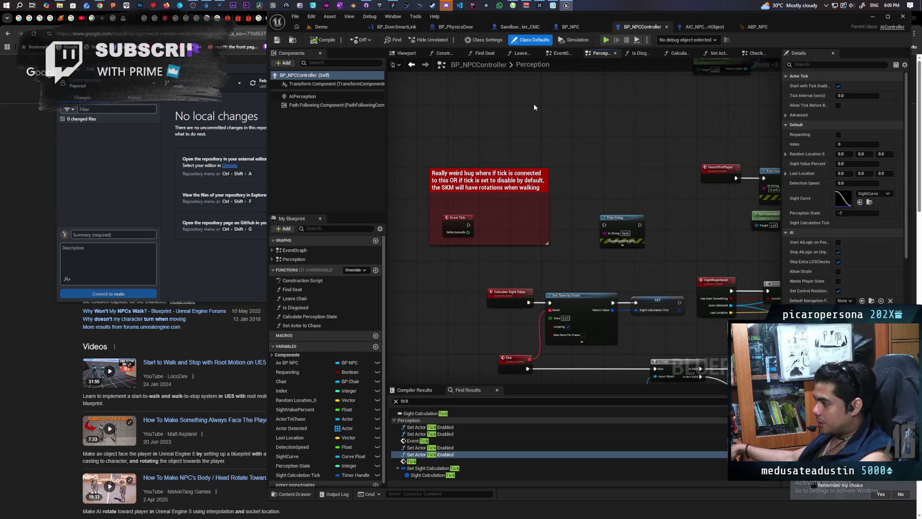
mouse_move(659, 172)
left_mouse_down()
mouse_move(601, 151)
mouse_move(538, 218)
mouse_move(505, 156)
mouse_move(432, 254)
mouse_move(424, 299)
mouse_move(358, 208)
mouse_move(392, 166)
mouse_move(474, 187)
mouse_move(422, 180)
left_mouse_up()
left_click(540, 217)
scroll(544, 199, "down", 3)
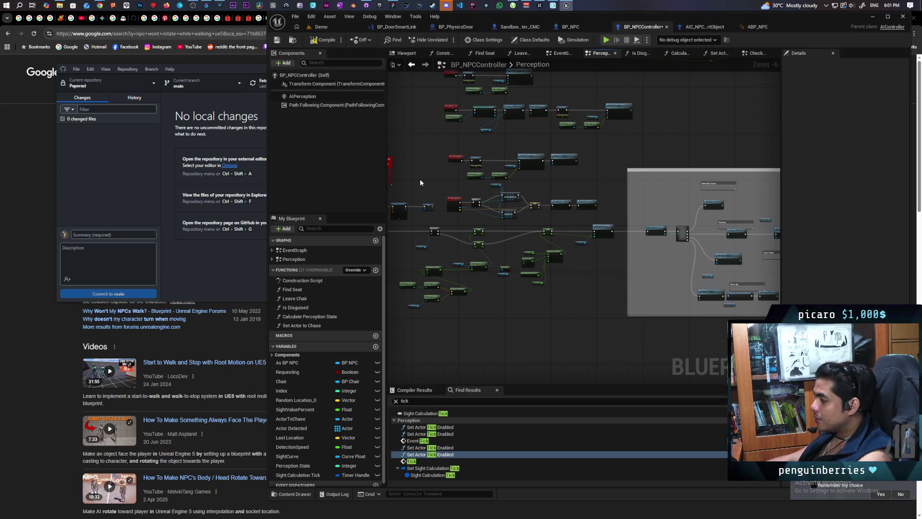
left_click_drag(420, 182, 555, 191)
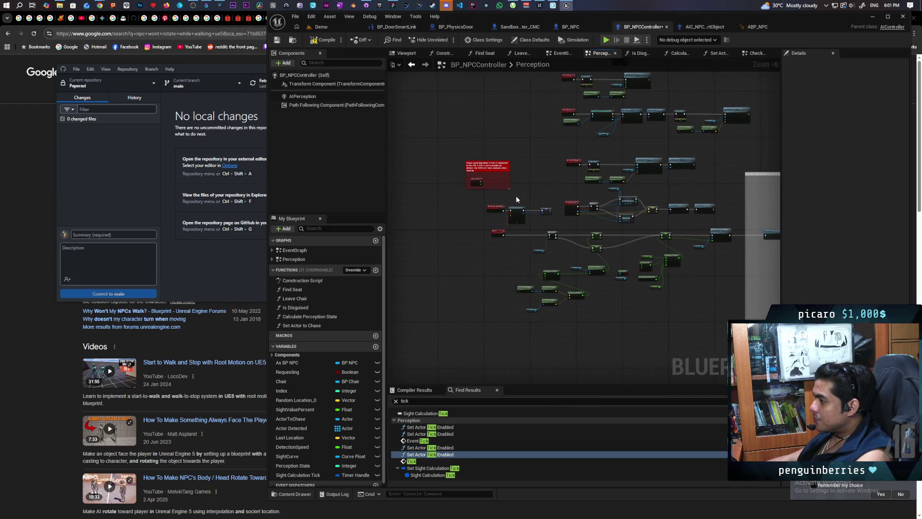
scroll(515, 195, "up", 3)
scroll(515, 196, "down", 1)
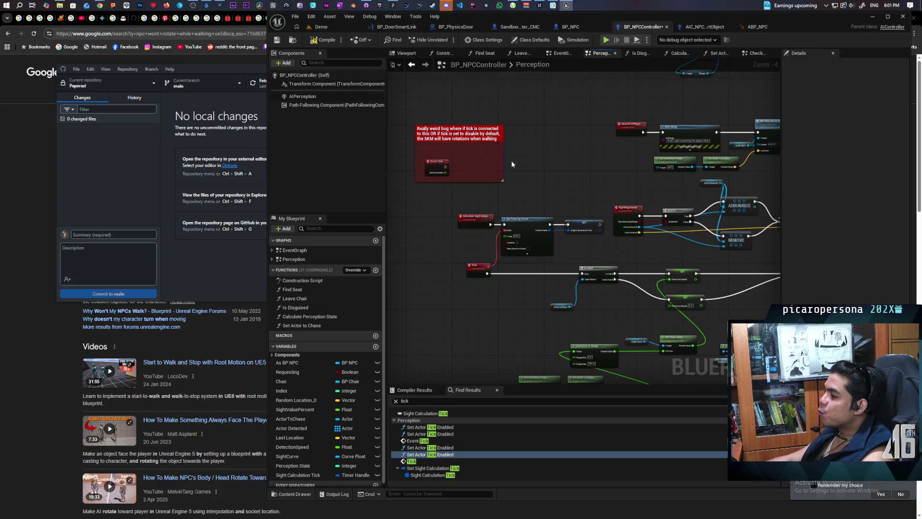
key("F7")
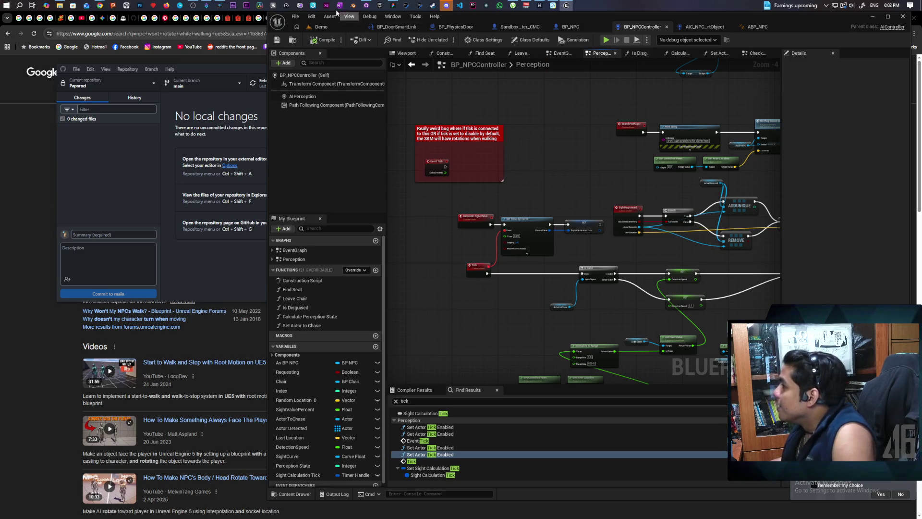
left_click(321, 27)
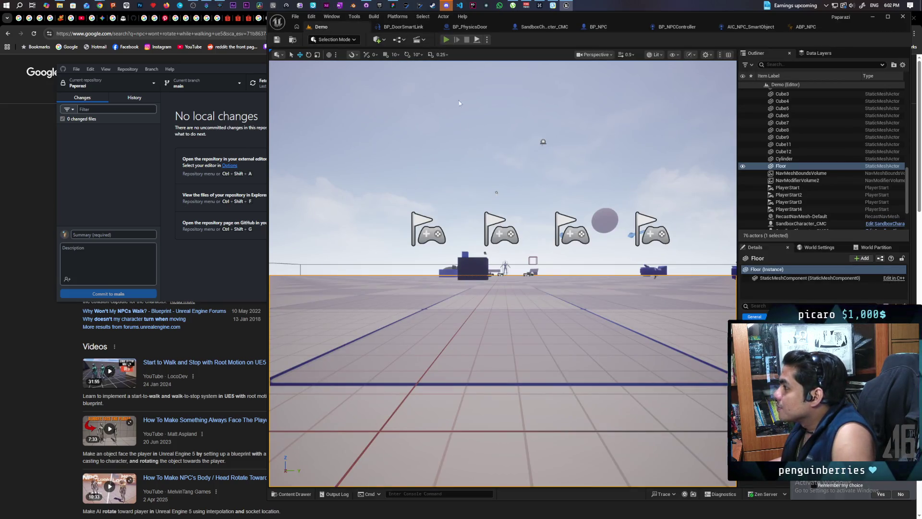
Step: Start a multi-client Play-in-Editor session and walk the cat toward the robot NPC
key("alt+p")
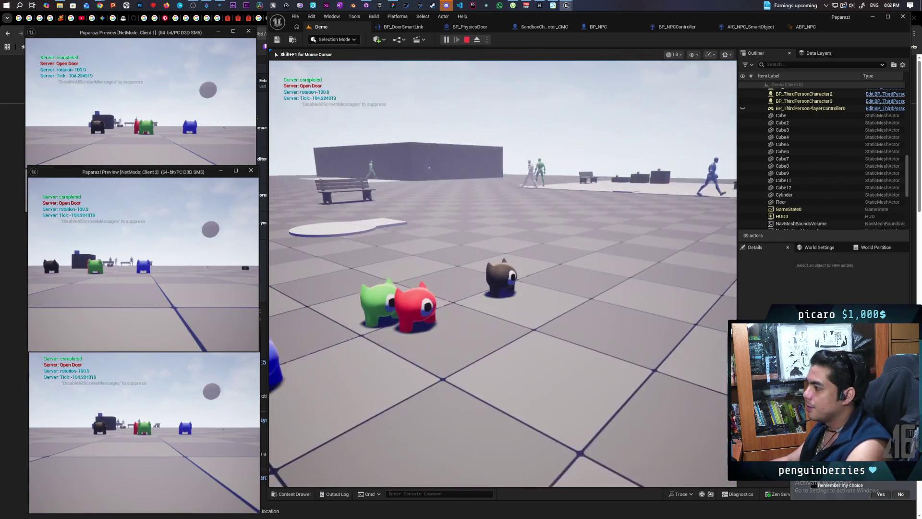
key("w")
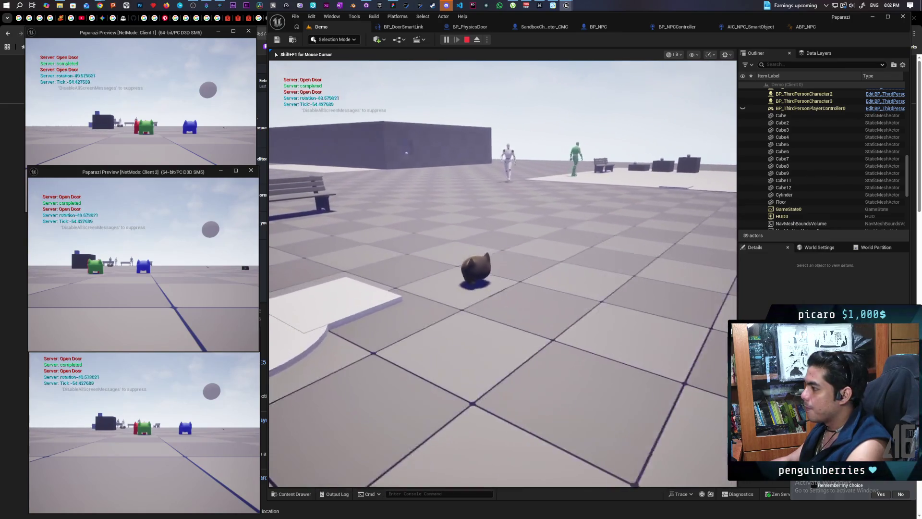
key("w")
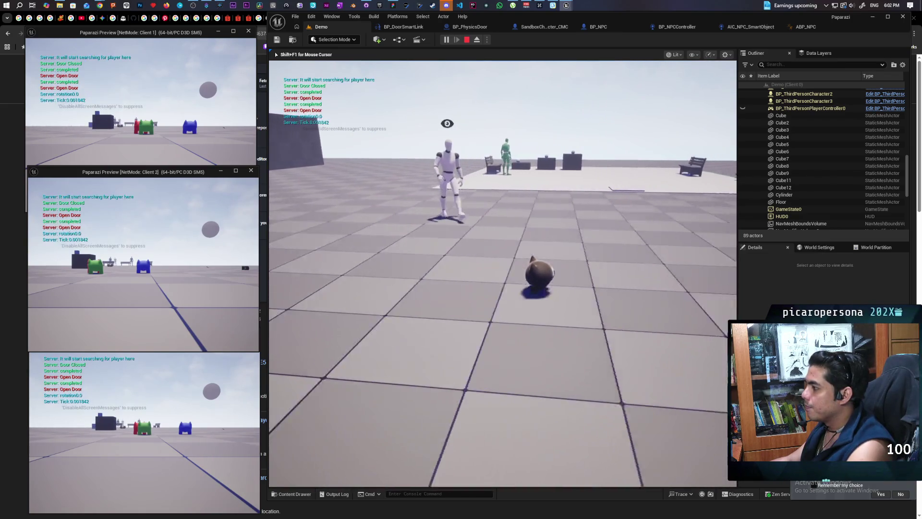
key("s")
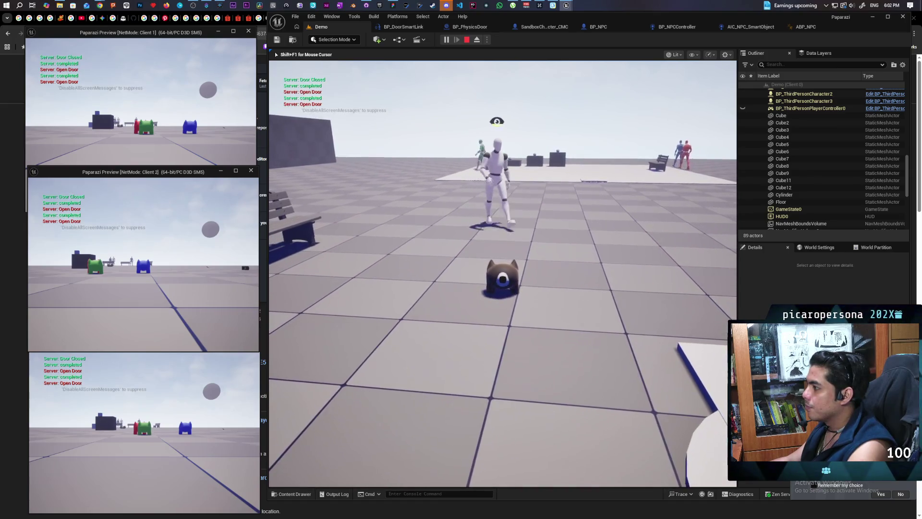
key("s")
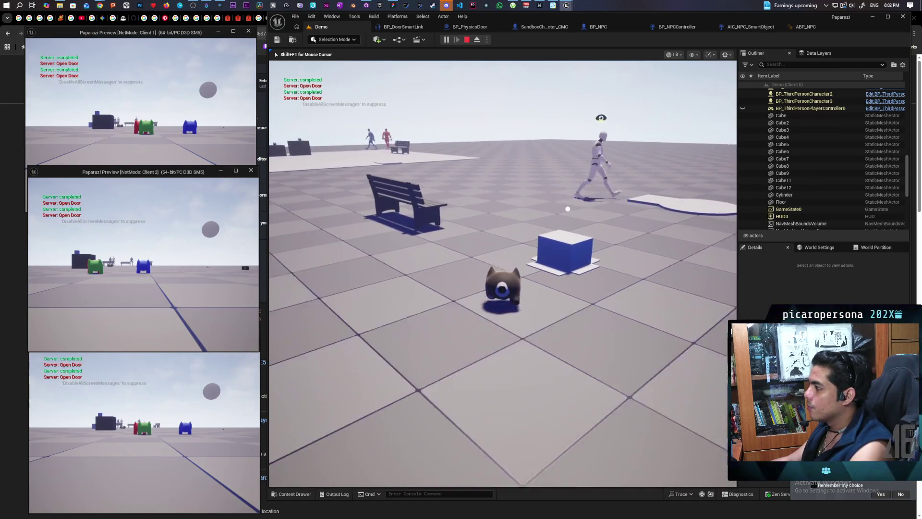
key("w")
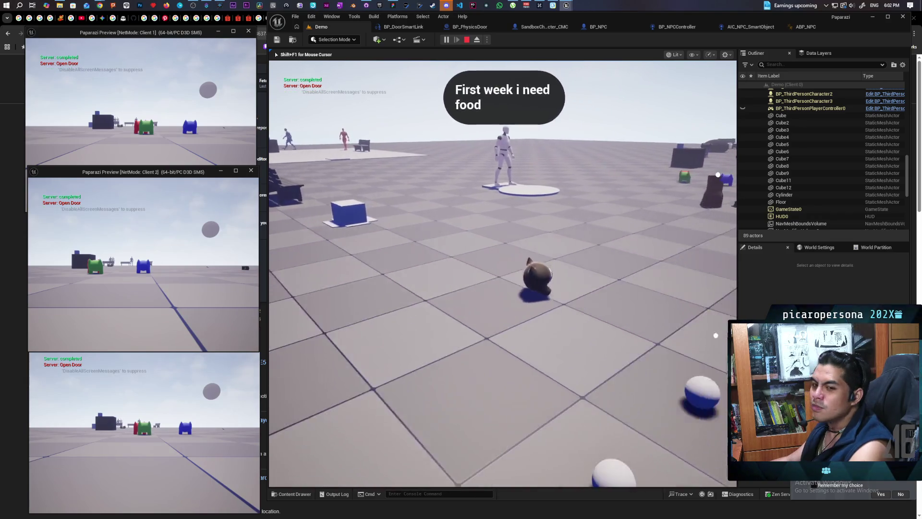
key("w")
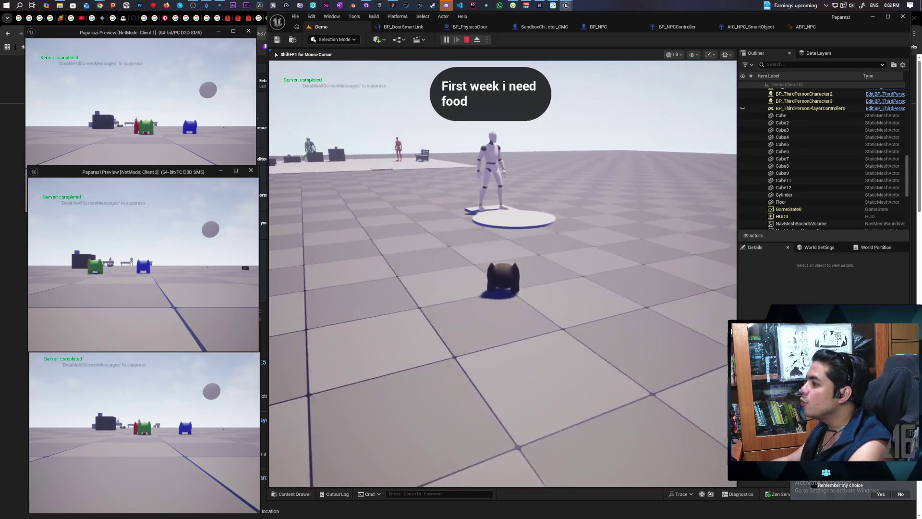
key("a")
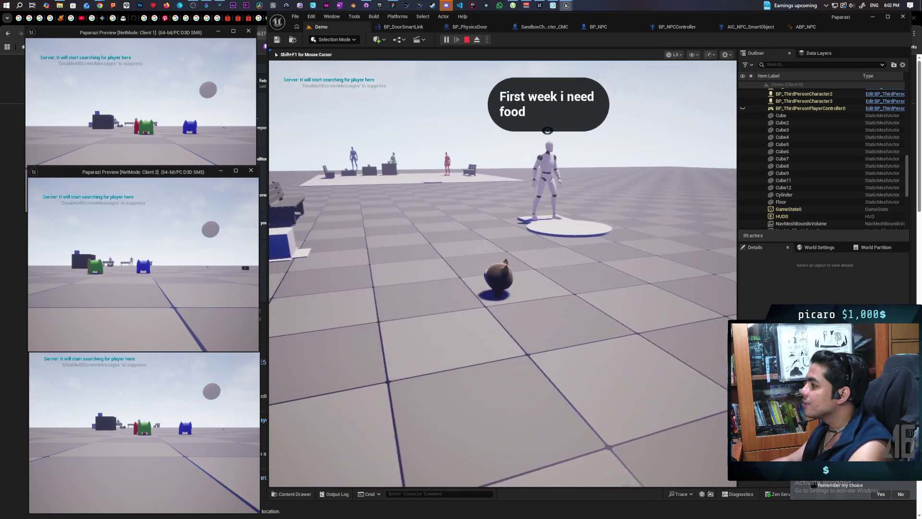
key("w")
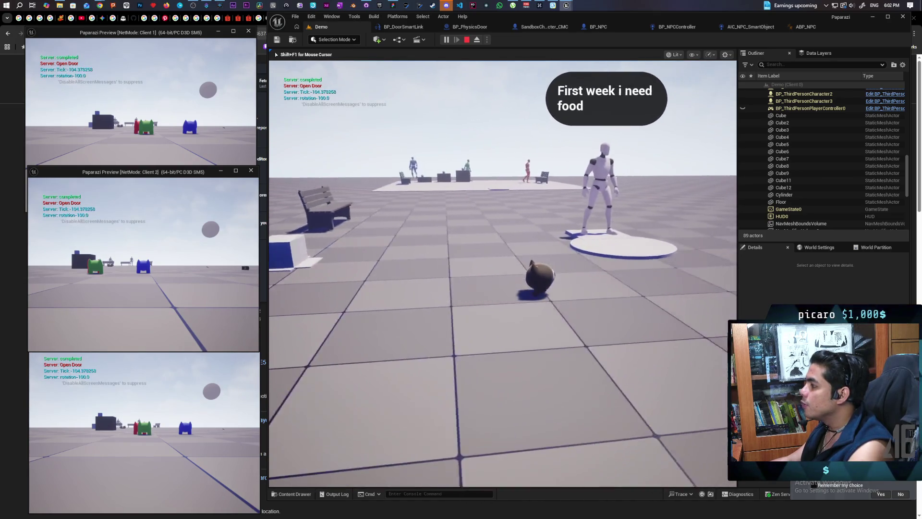
Step: Steer the cat left and right until it reaches the robot NPC asking for food
key("a")
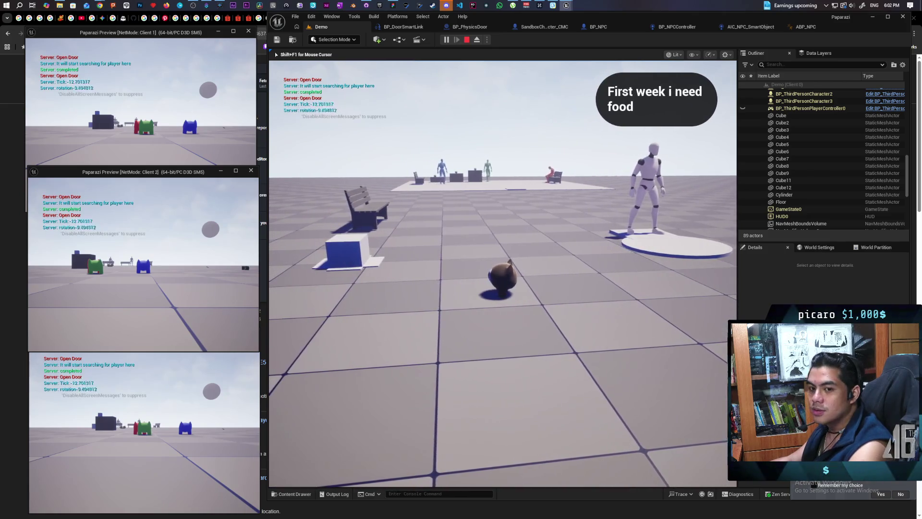
key("d")
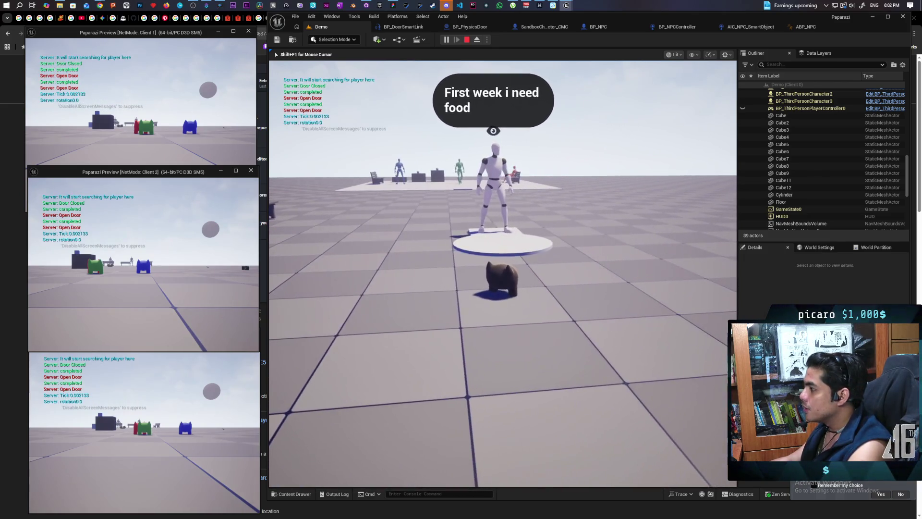
key("a")
key("d")
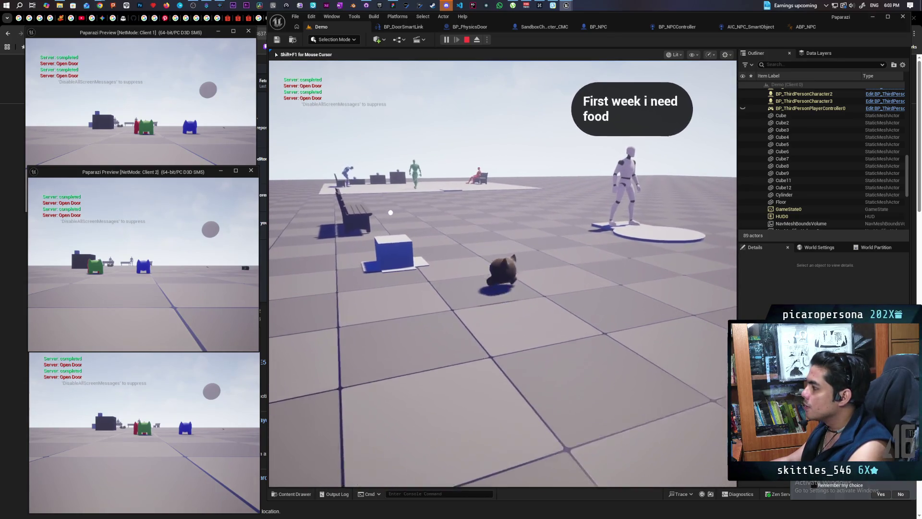
key("w")
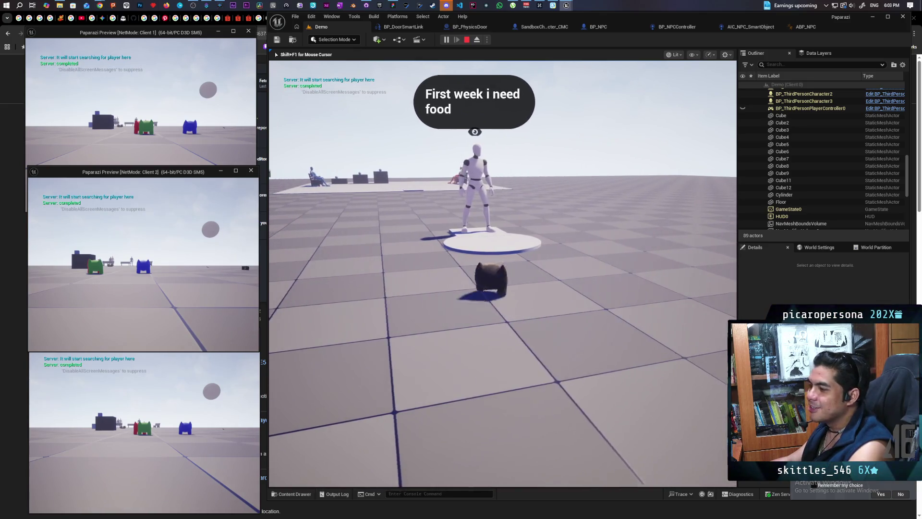
key("a")
key("d")
key("a")
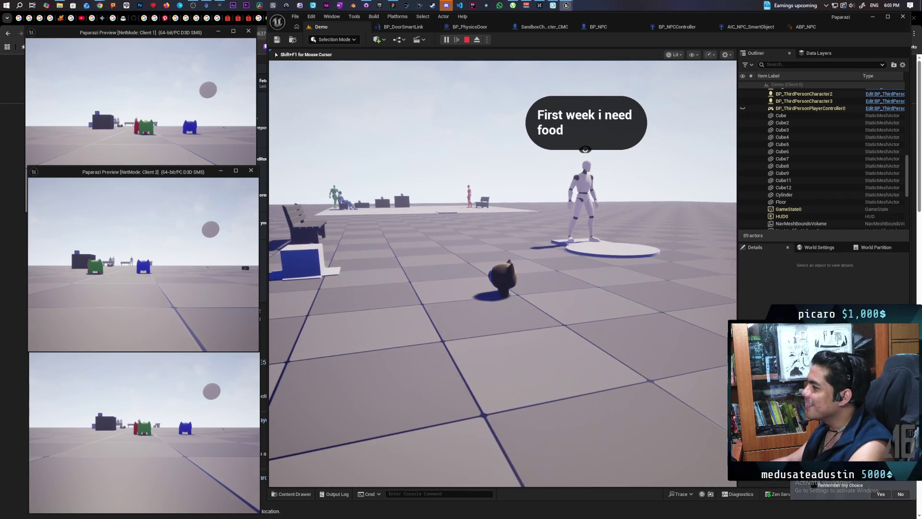
key("w")
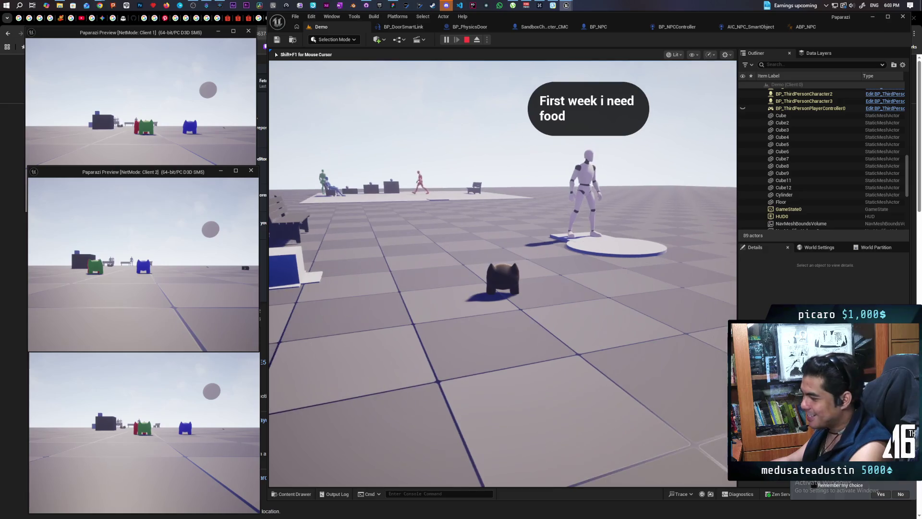
key("w")
key("s")
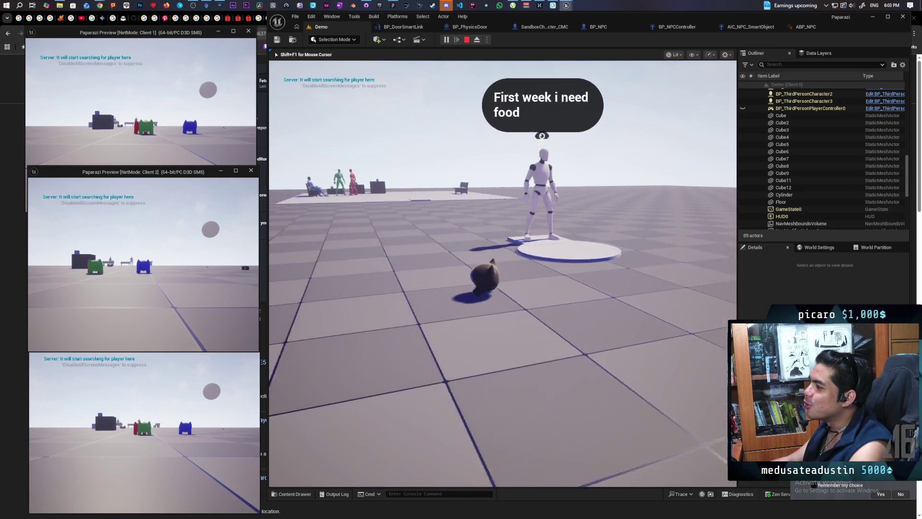
key("w")
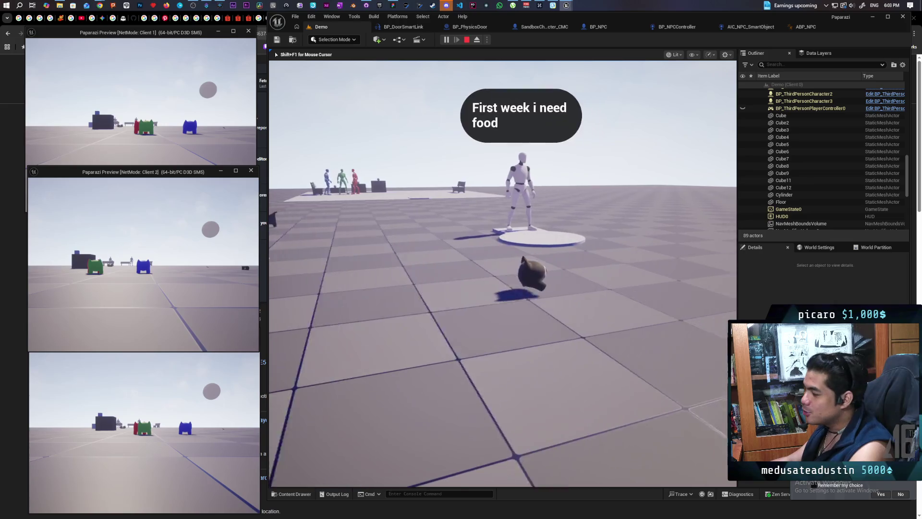
key("a")
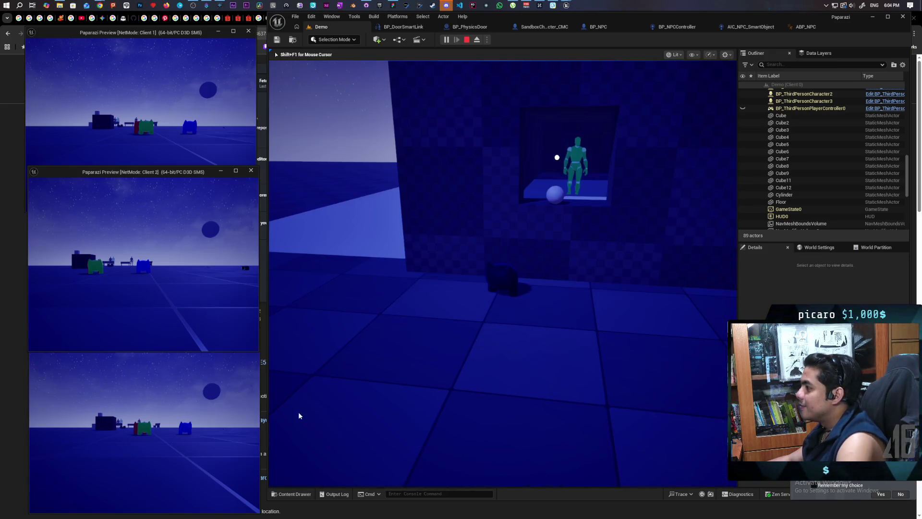
Step: Regain control of the game view and walk the pawn toward the wall
left_click(494, 290)
key("s")
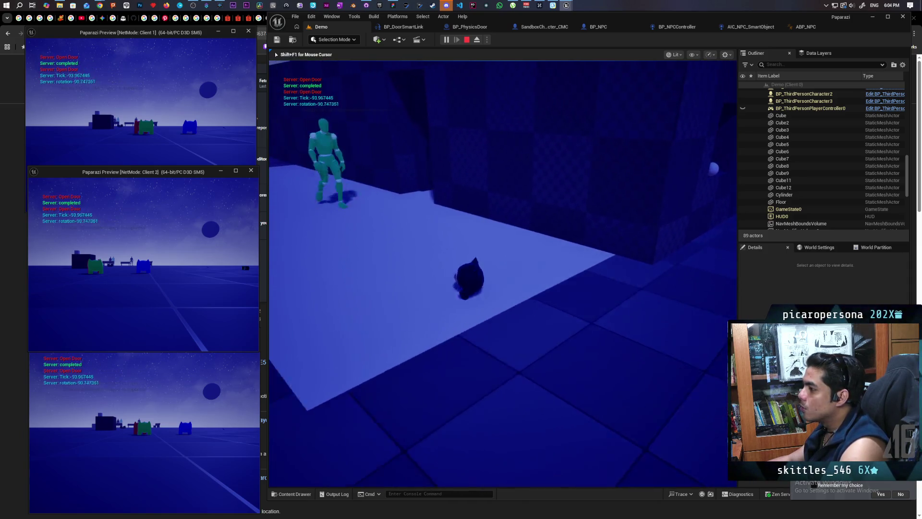
key("d")
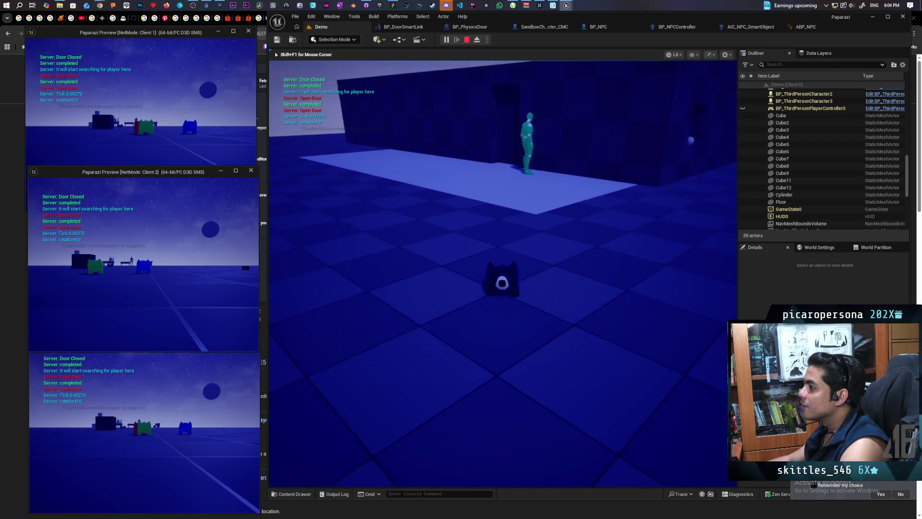
key("w")
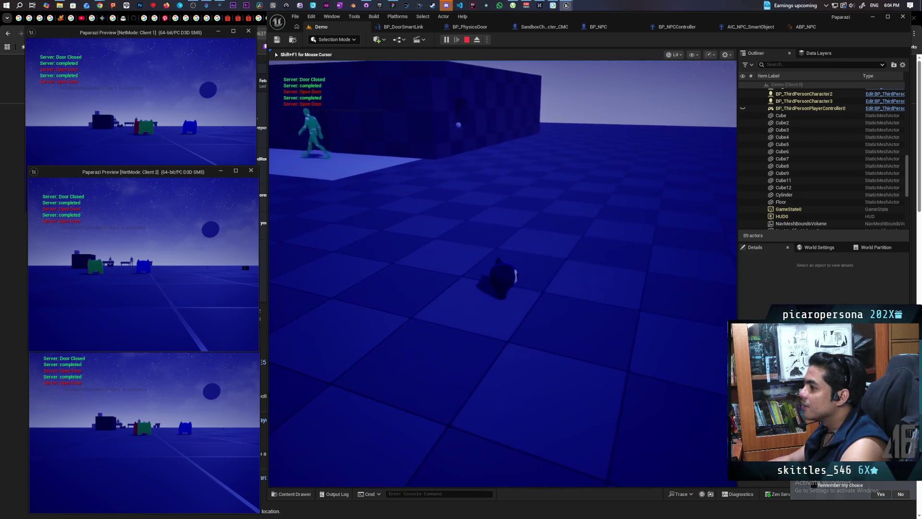
key("a")
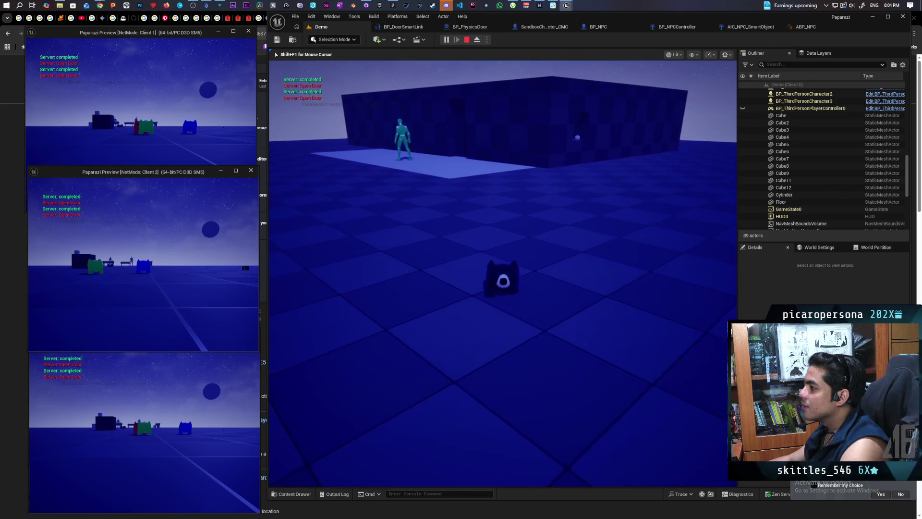
key("w")
key("w")
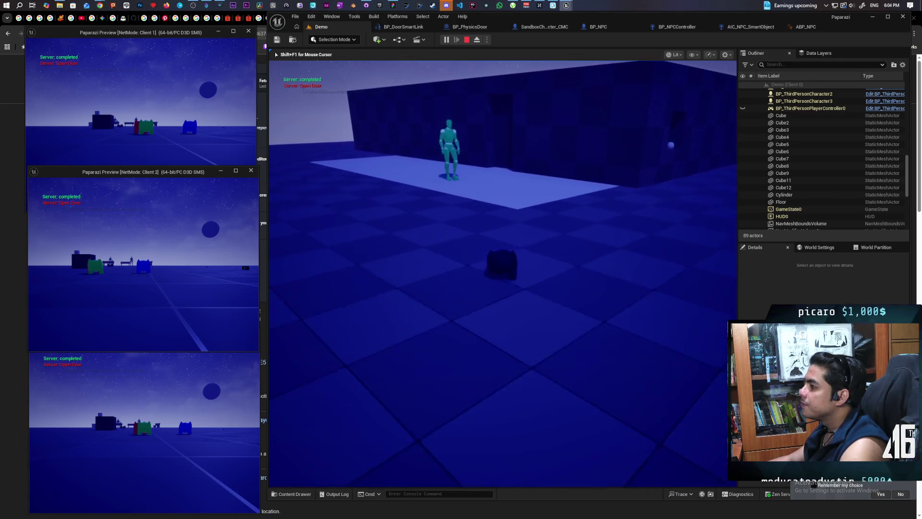
key("w")
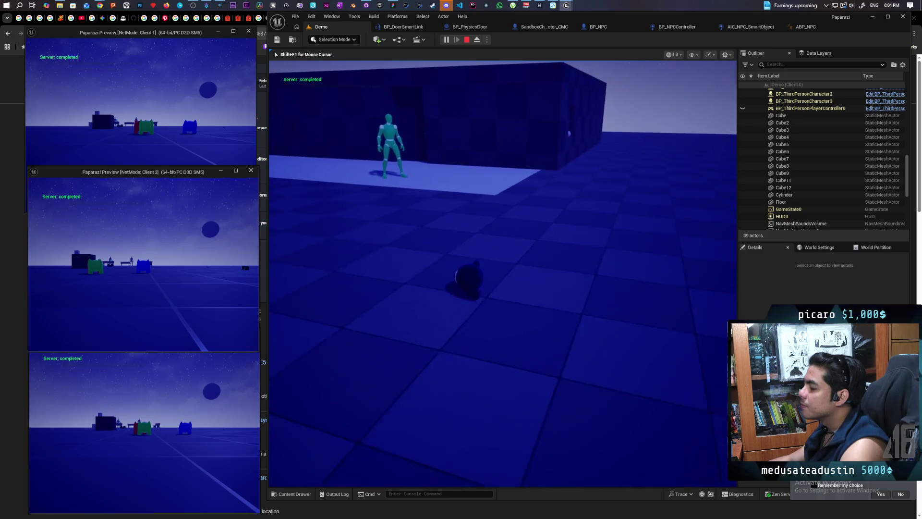
key("w")
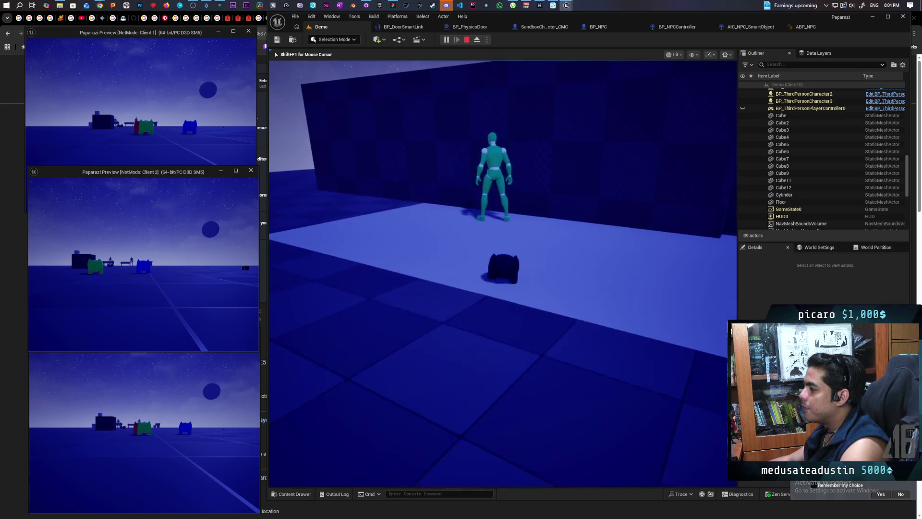
key("d")
Step: Keep the walking teal NPC in view as it moves along the wall
key("a")
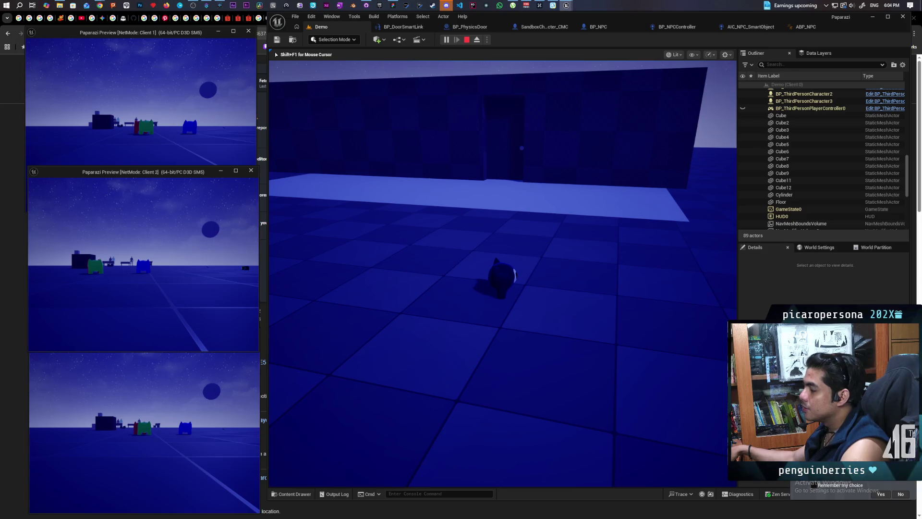
key("a")
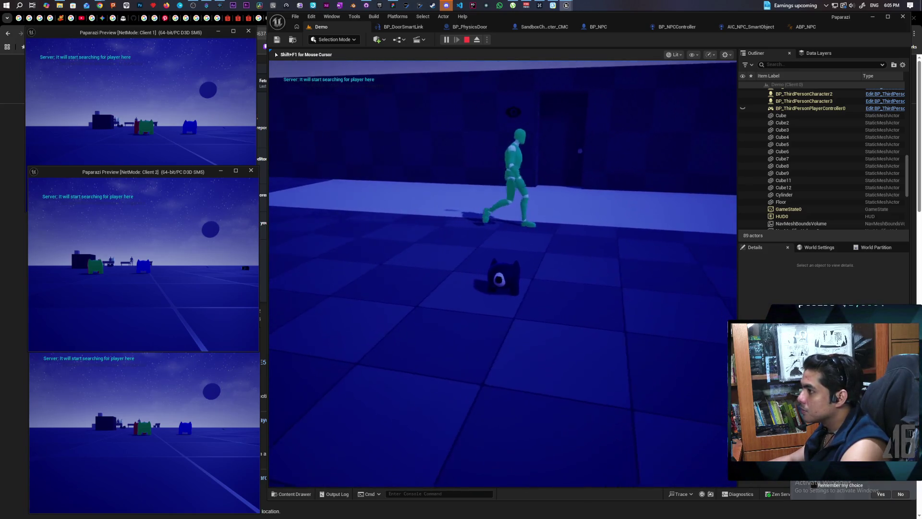
key("d")
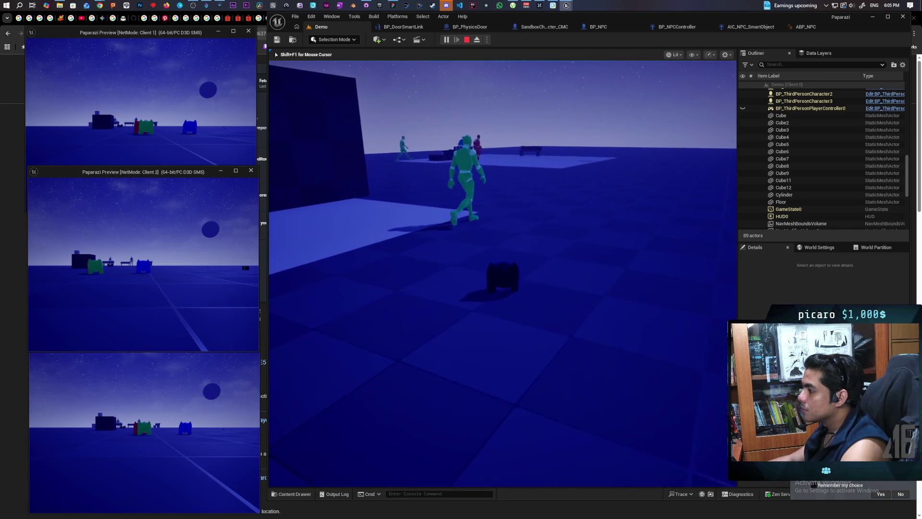
key("a")
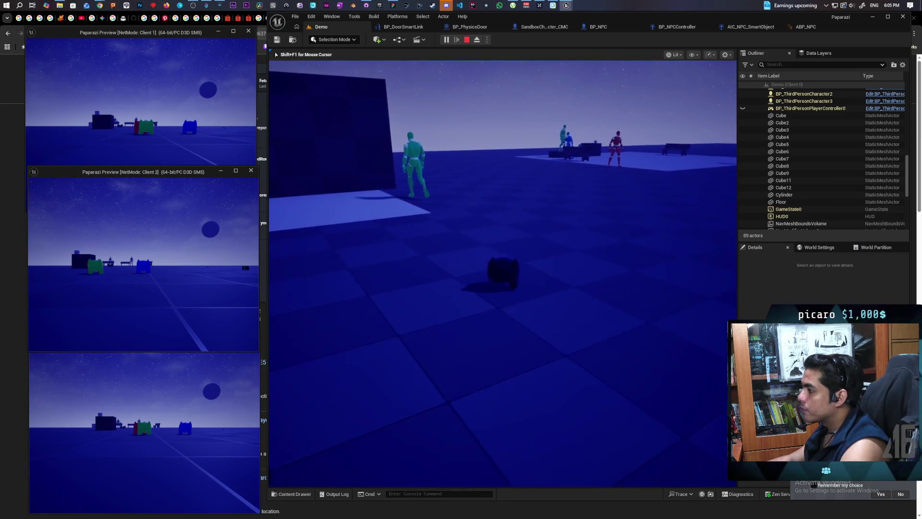
key("a")
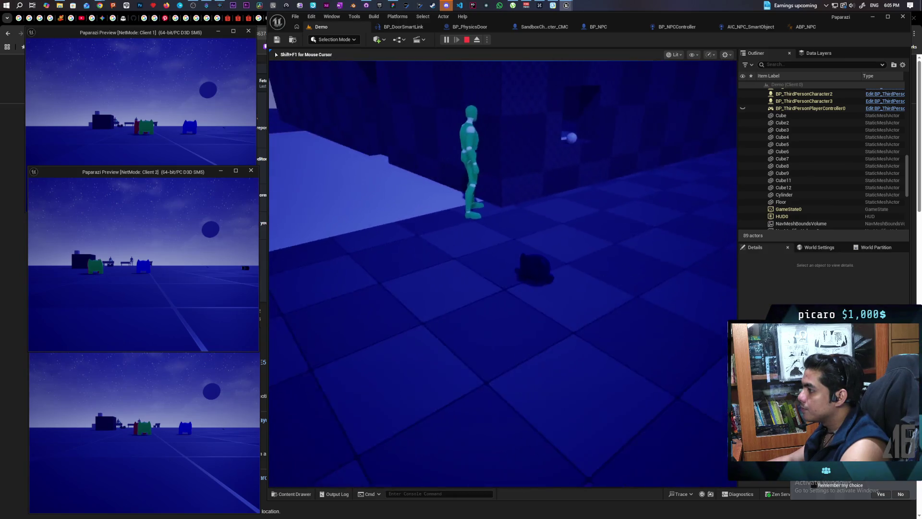
key("a")
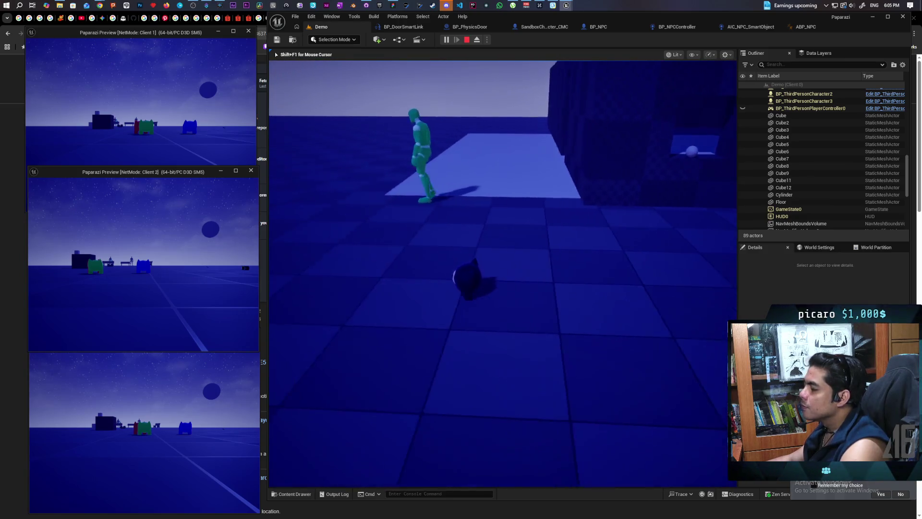
key("d")
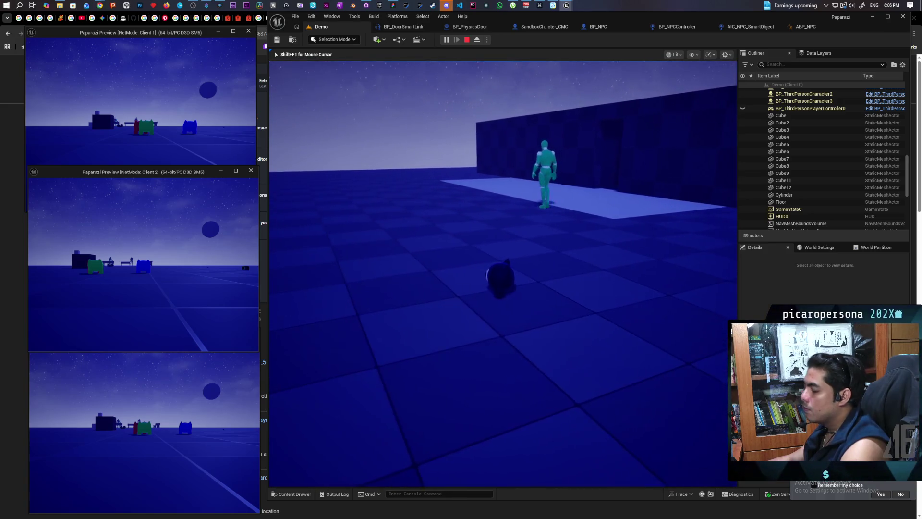
key("a")
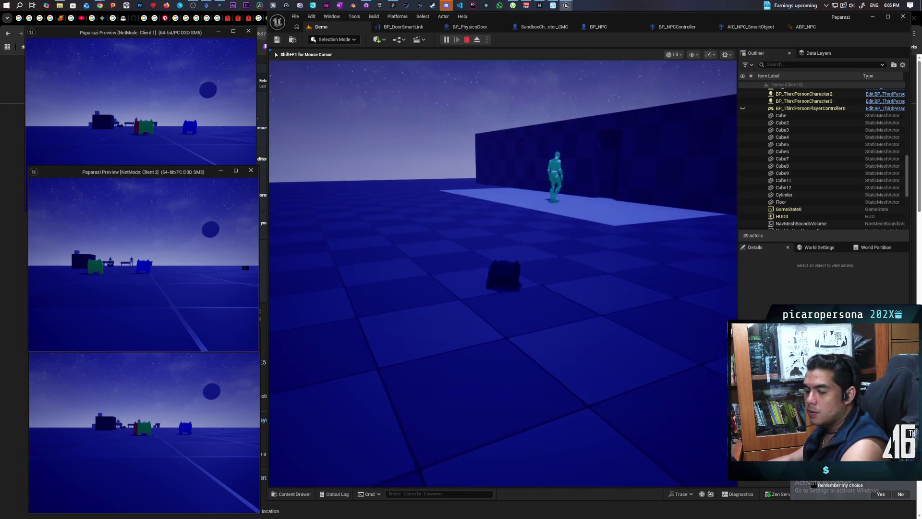
Step: Follow the teal NPC through the doorway, then end the play session with Esc
key("e")
key("w")
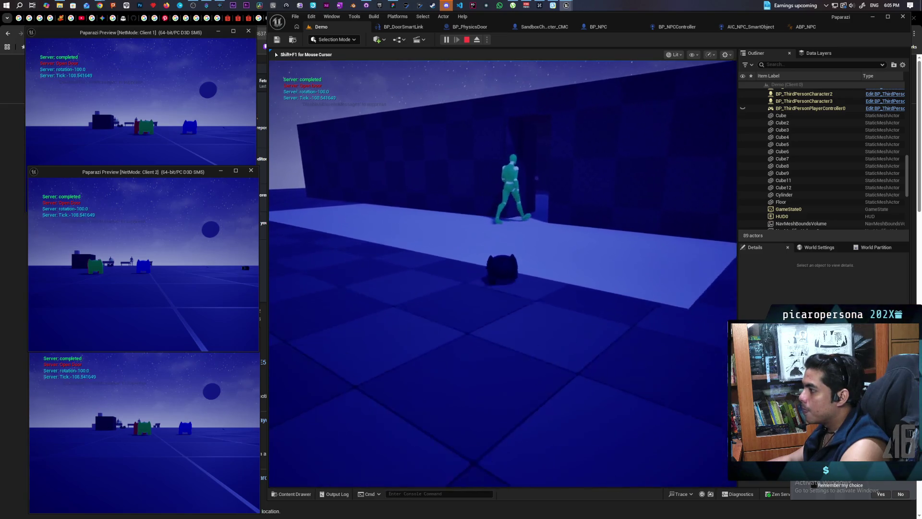
key("w")
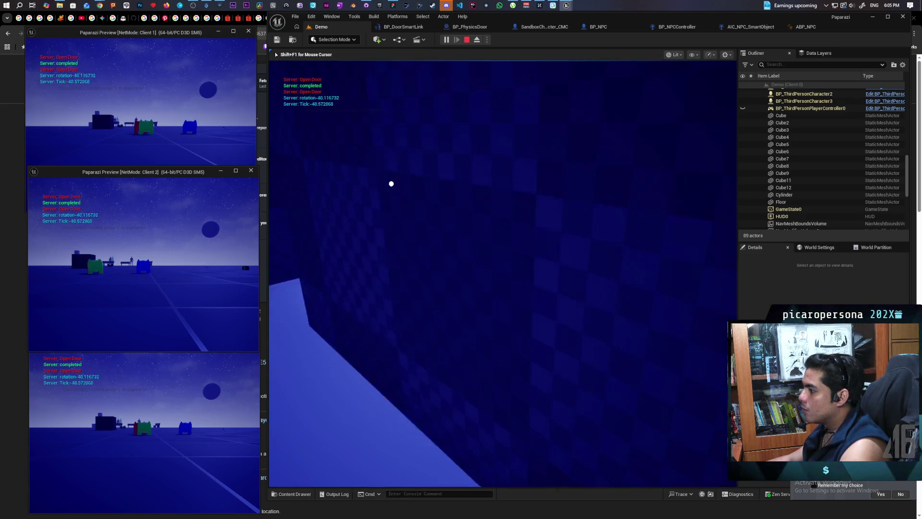
key("w")
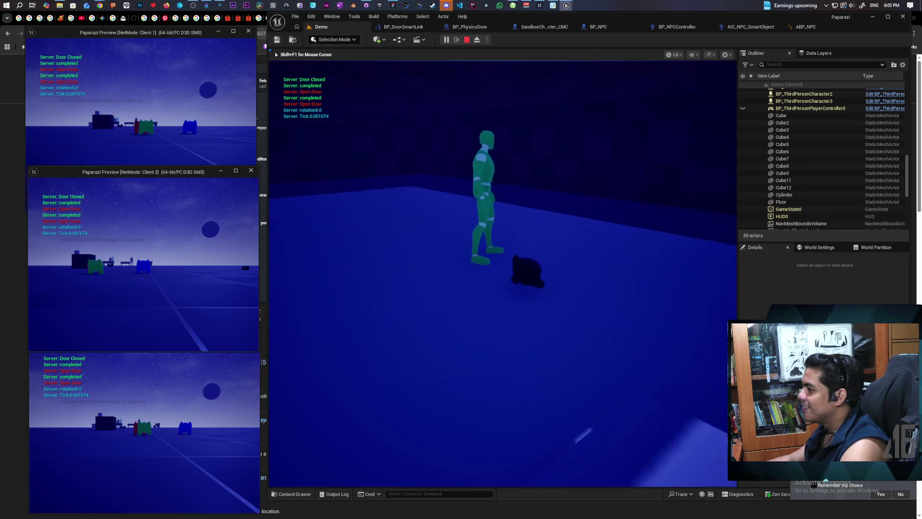
key("w")
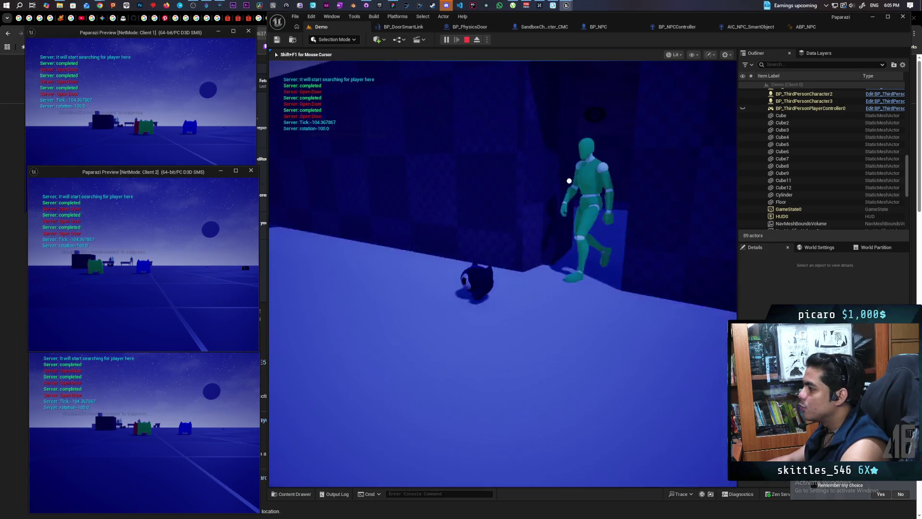
key("w")
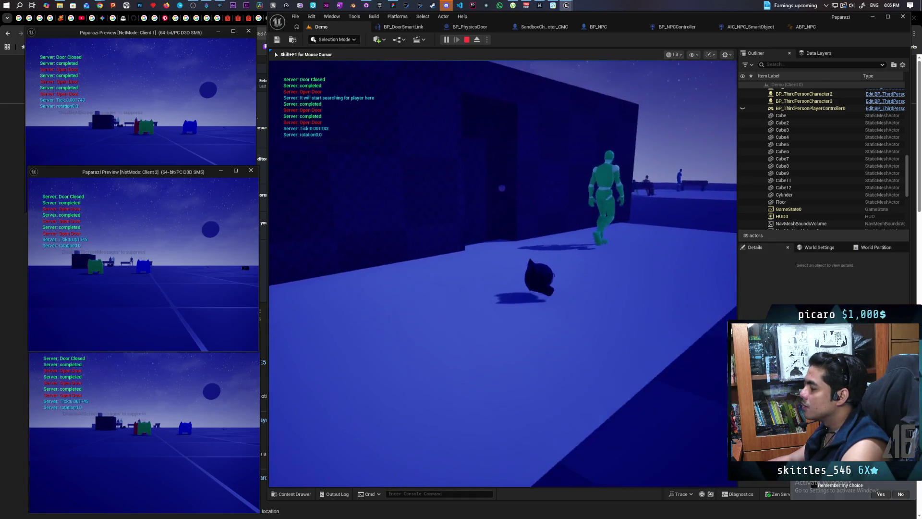
key("w")
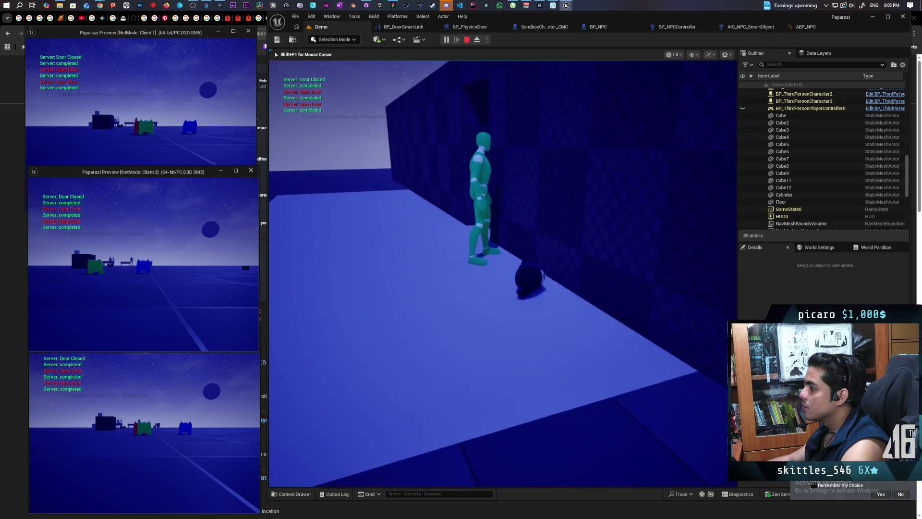
key("w")
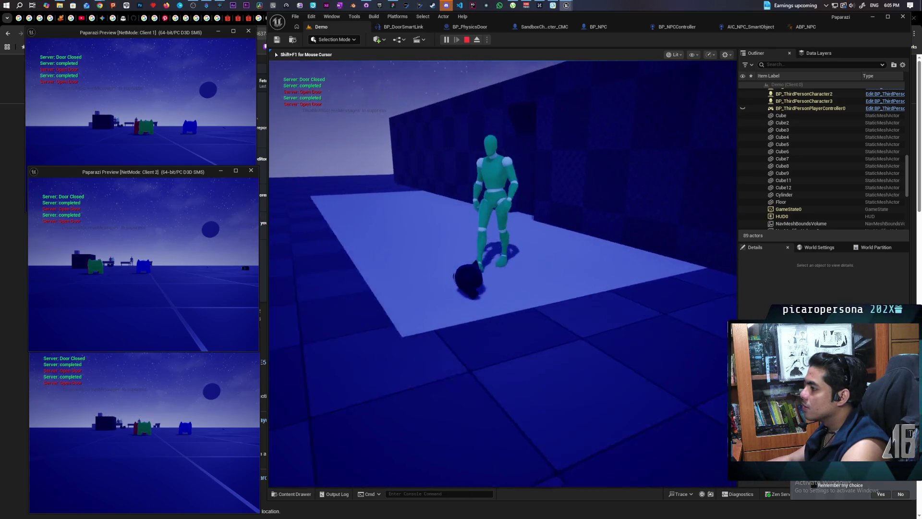
key("w")
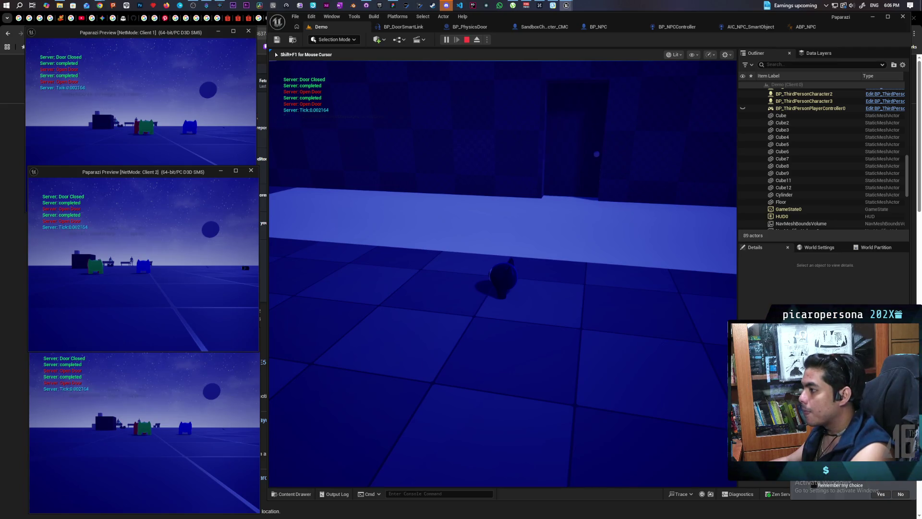
key("Escape")
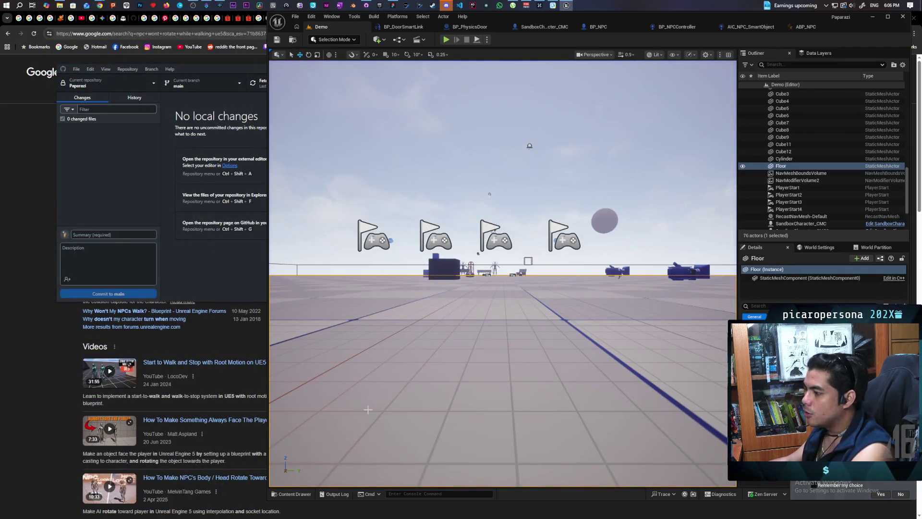
Step: Open the Content Drawer at the UEFN_Mannequin Animations folder
left_click(299, 494)
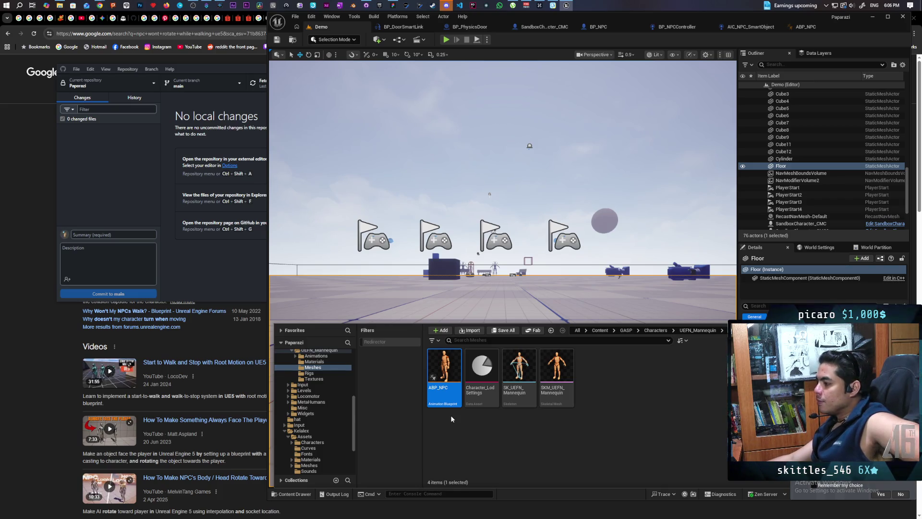
mouse_move(443, 388)
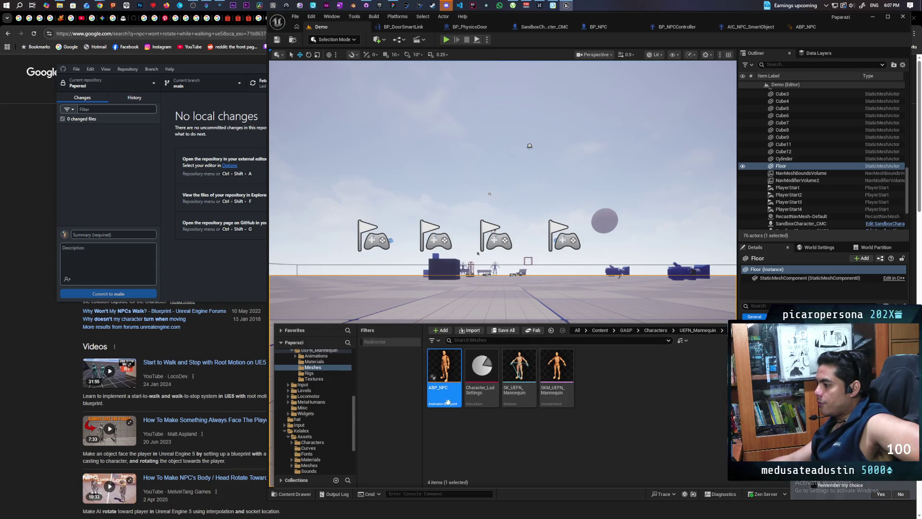
left_click(696, 331)
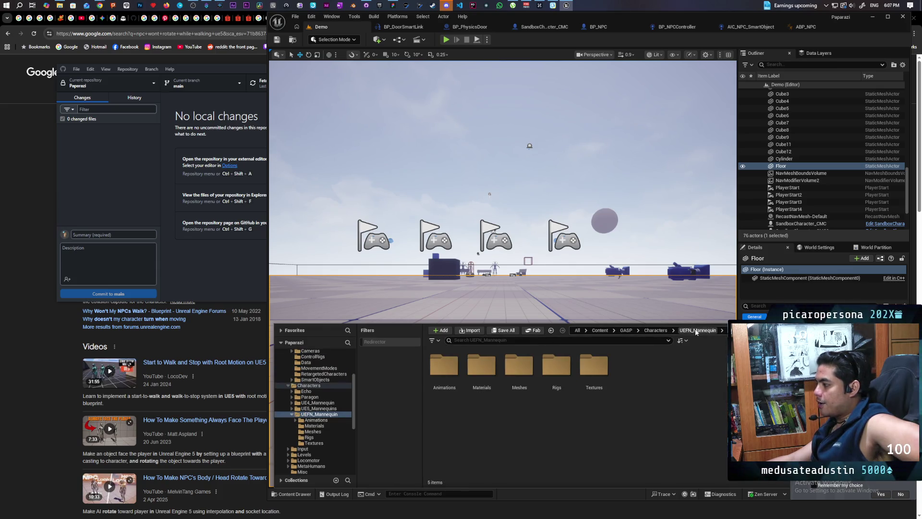
double_click(454, 373)
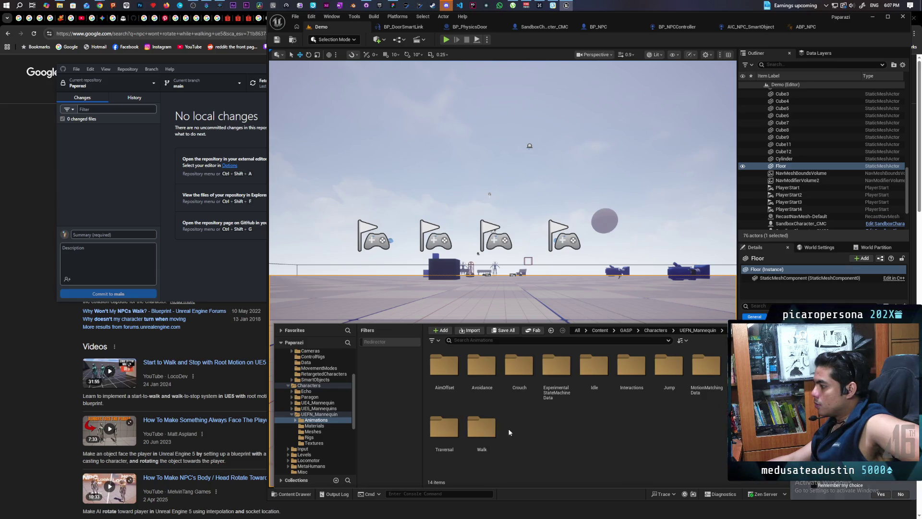
Step: Inspect the AimOffset, Avoidance, ExperimentalStateMachineData and Jump subfolders, returning to Animations each time
double_click(458, 366)
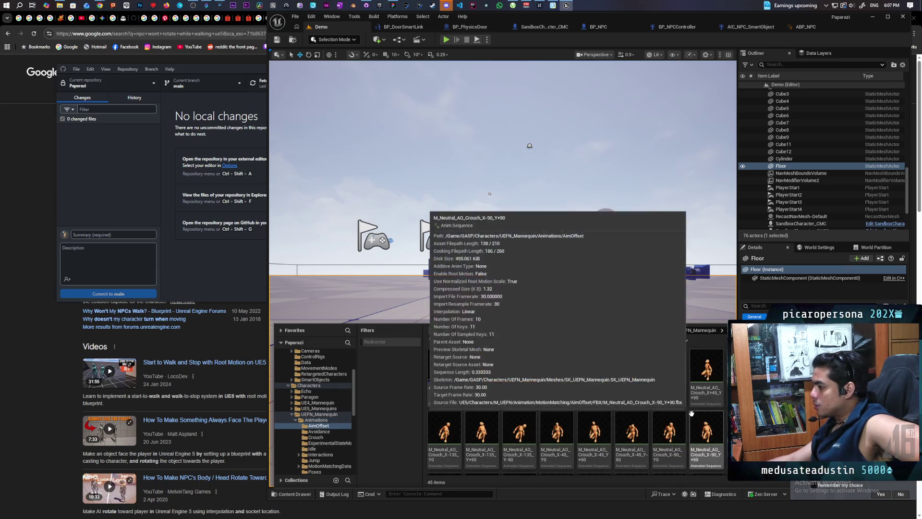
key("alt+Left")
left_click(482, 365)
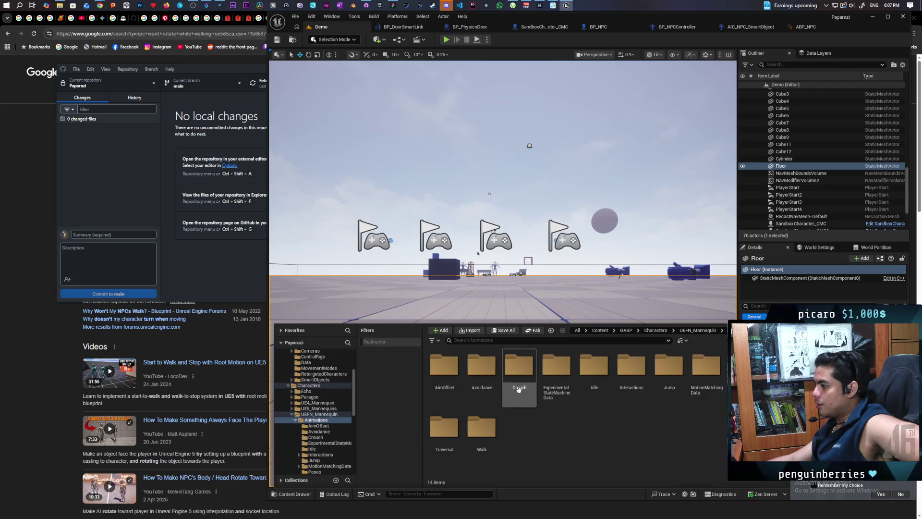
double_click(481, 365)
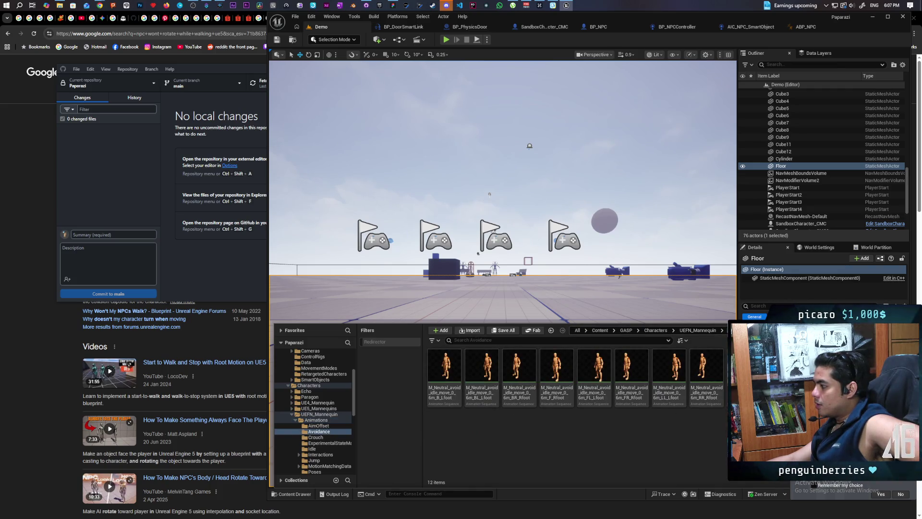
key("alt+Left")
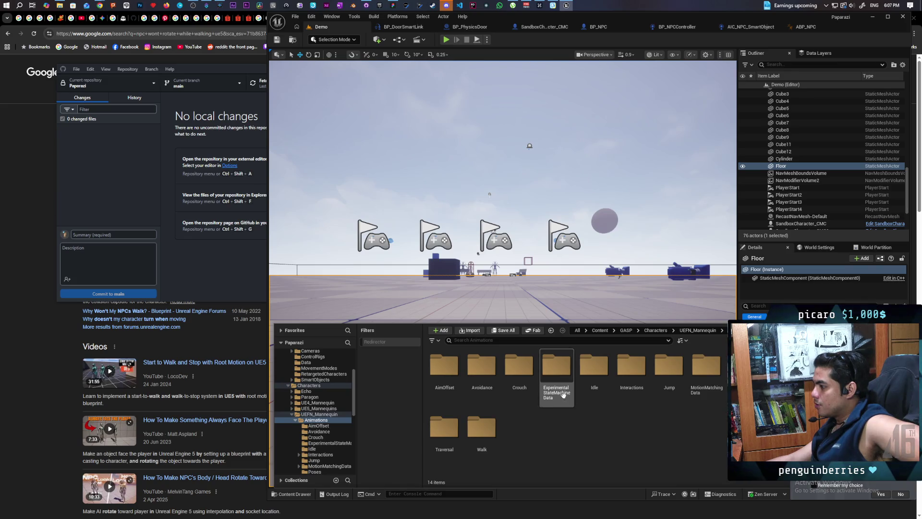
double_click(556, 368)
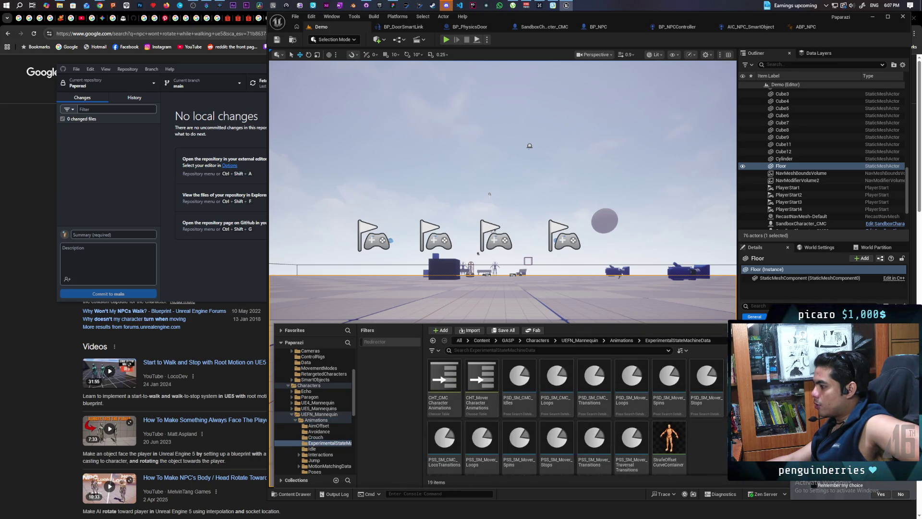
key("alt+Left")
double_click(653, 402)
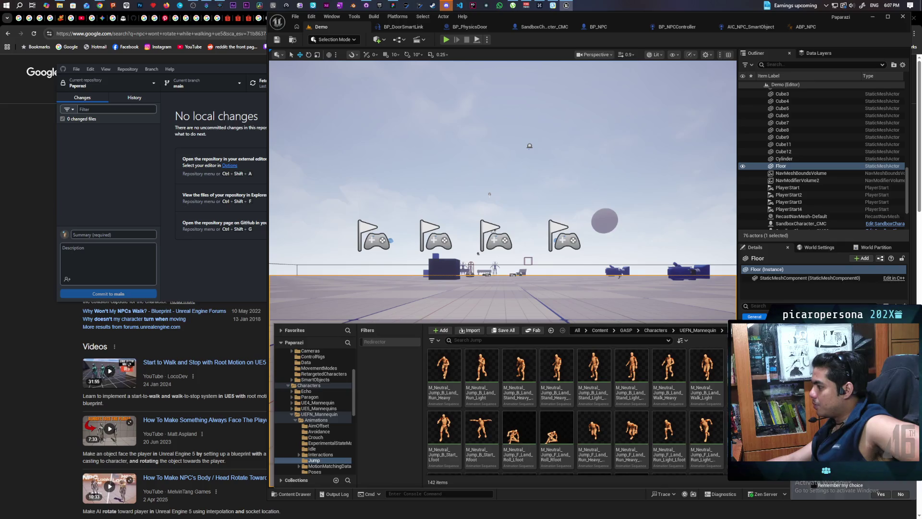
key("alt+Left")
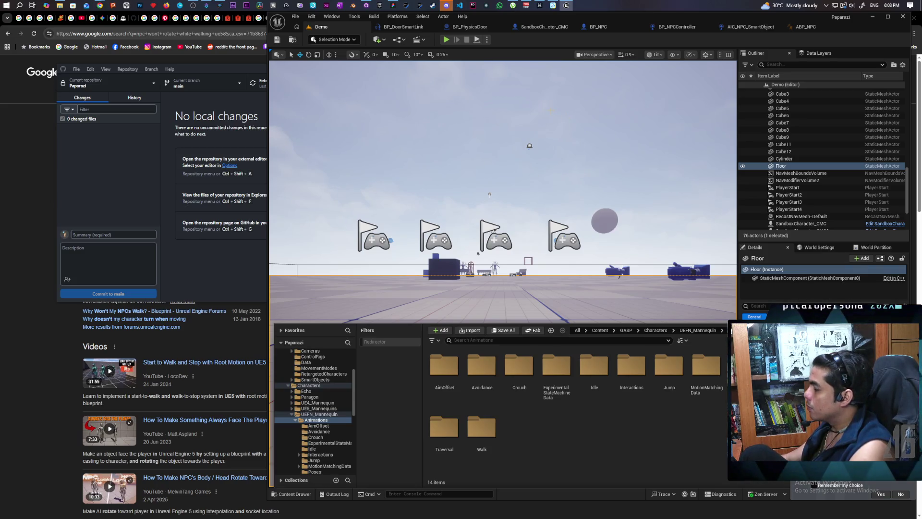
mouse_move(546, 126)
left_mouse_down()
mouse_move(707, 69)
mouse_move(701, 96)
mouse_move(692, 101)
mouse_move(672, 49)
left_mouse_up()
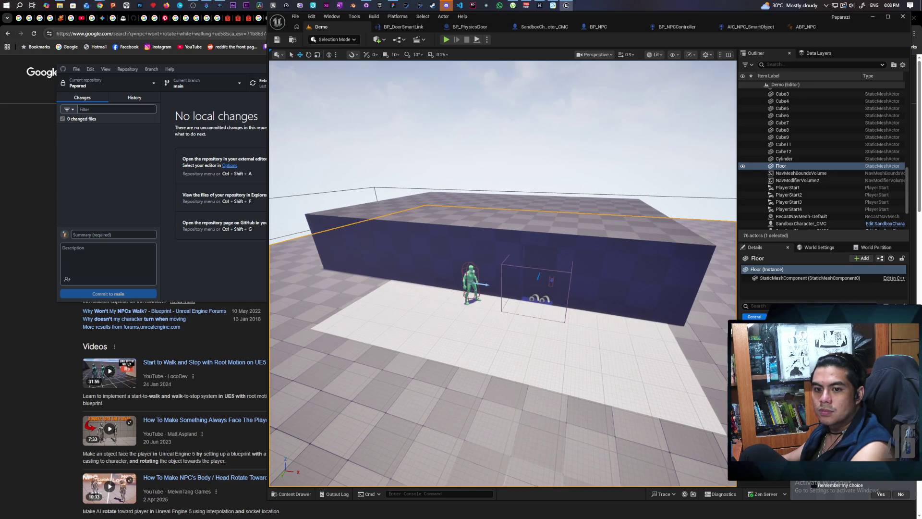
left_click_drag(597, 195, 596, 195)
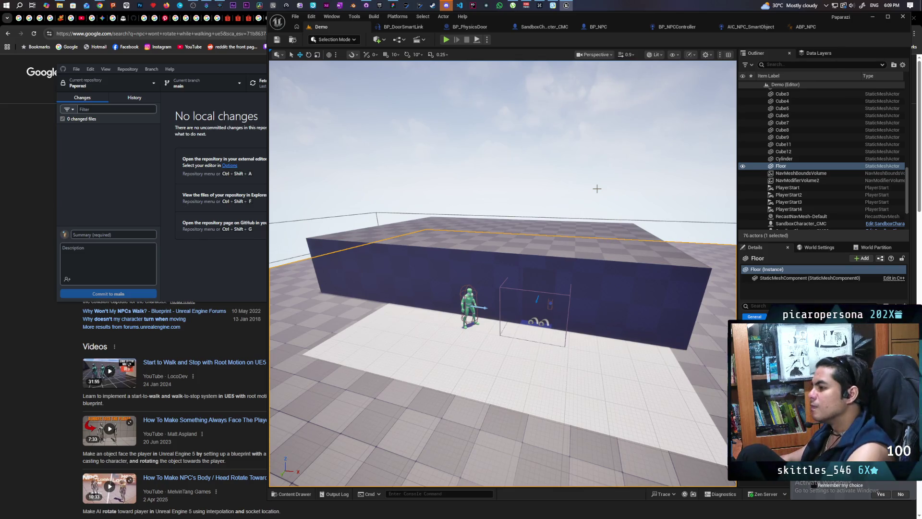
mouse_move(615, 321)
left_mouse_down()
mouse_move(663, 307)
mouse_move(643, 298)
mouse_move(639, 269)
mouse_move(615, 336)
mouse_move(600, 307)
mouse_move(645, 319)
mouse_move(619, 305)
mouse_move(605, 312)
mouse_move(624, 312)
mouse_move(608, 312)
mouse_move(616, 318)
left_mouse_up()
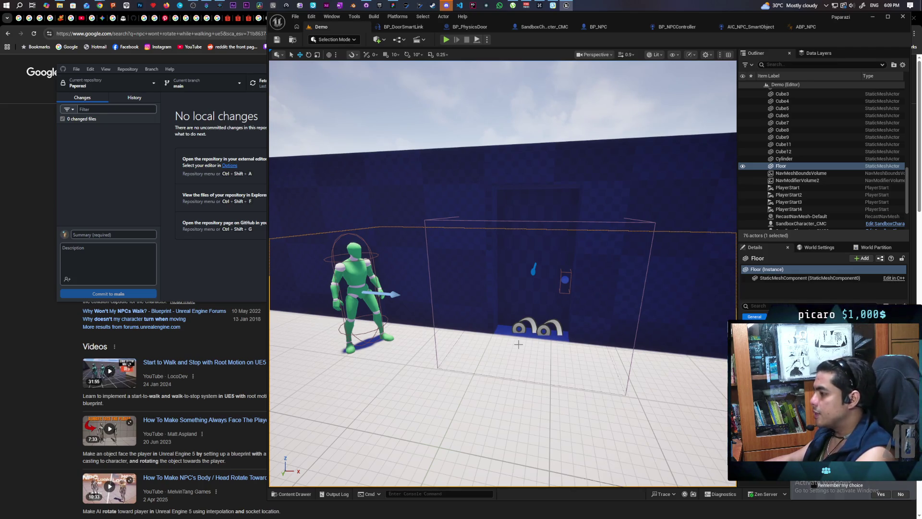
mouse_move(511, 365)
left_mouse_down()
mouse_move(547, 364)
mouse_move(553, 332)
mouse_move(530, 332)
mouse_move(545, 332)
mouse_move(525, 349)
left_mouse_up()
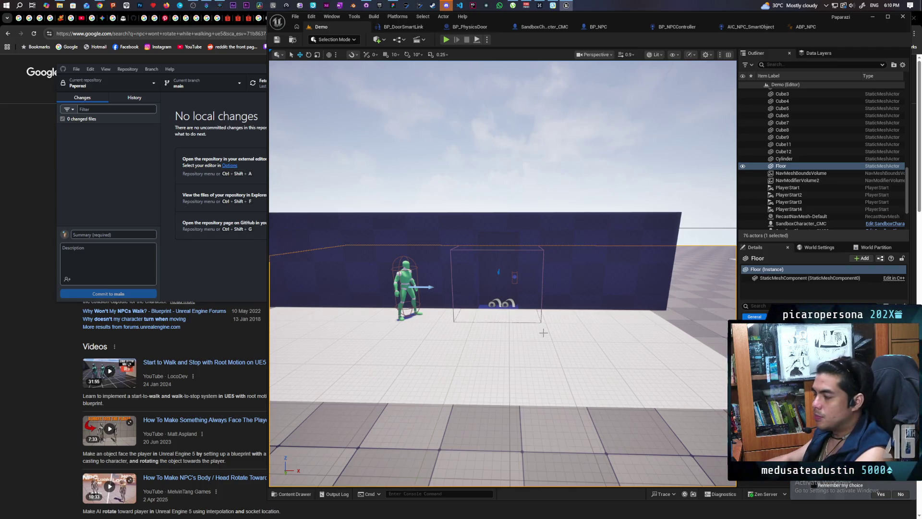
key("w")
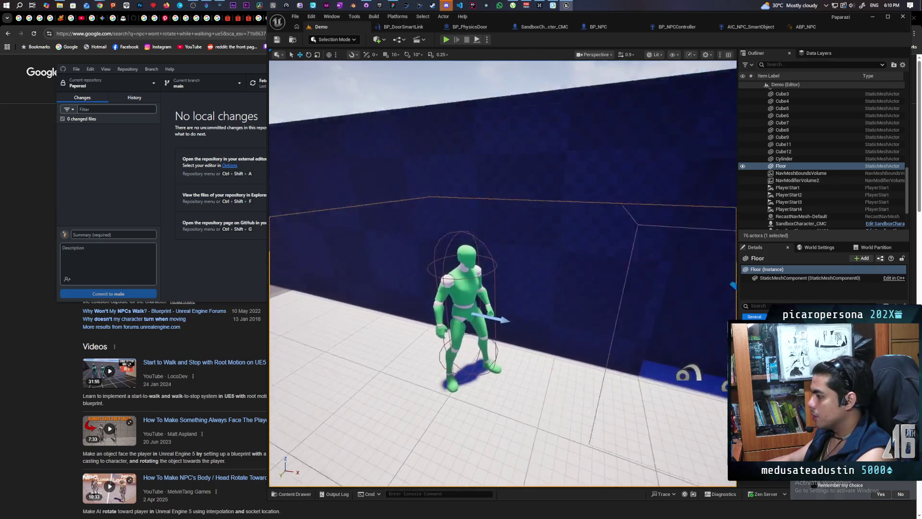
key("s")
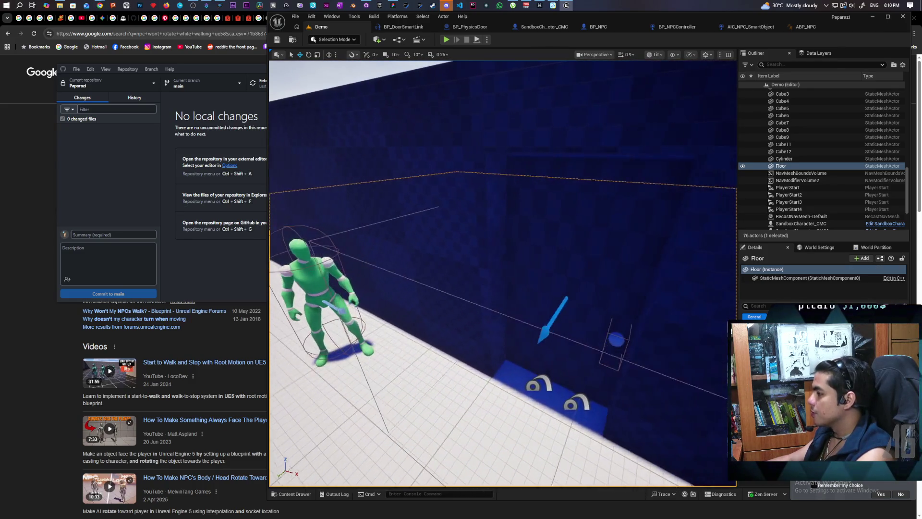
key("s")
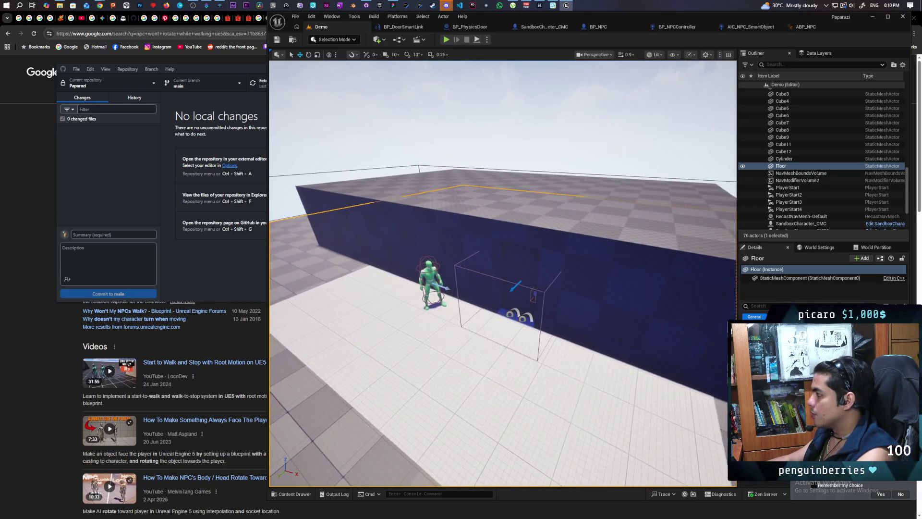
key("w")
key("d")
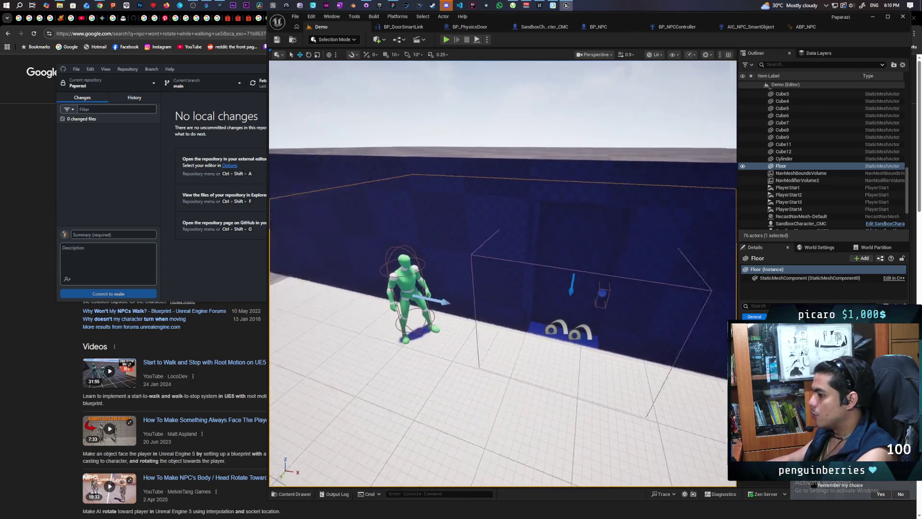
key("s")
key("w")
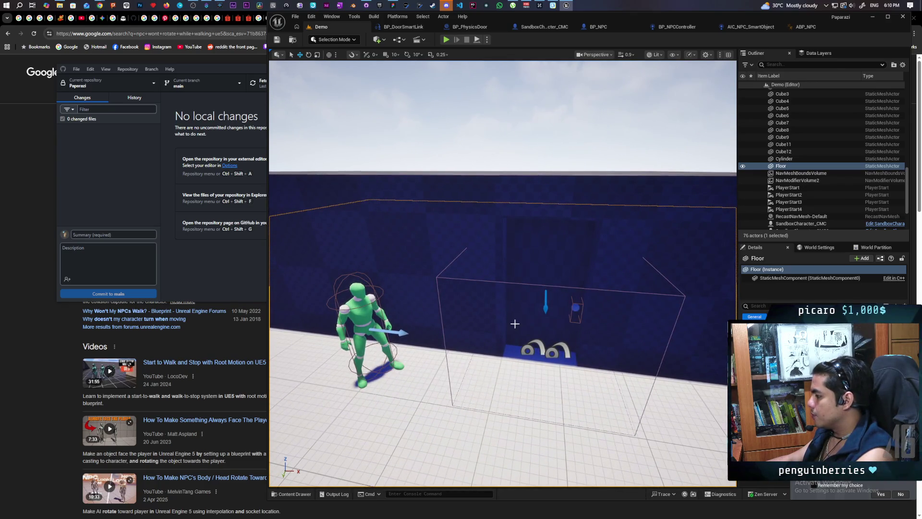
key("d")
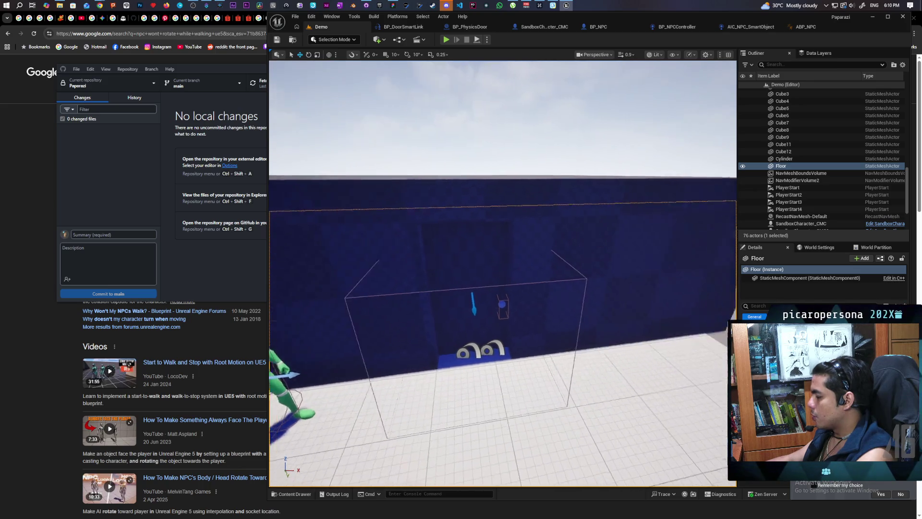
key("w")
key("s")
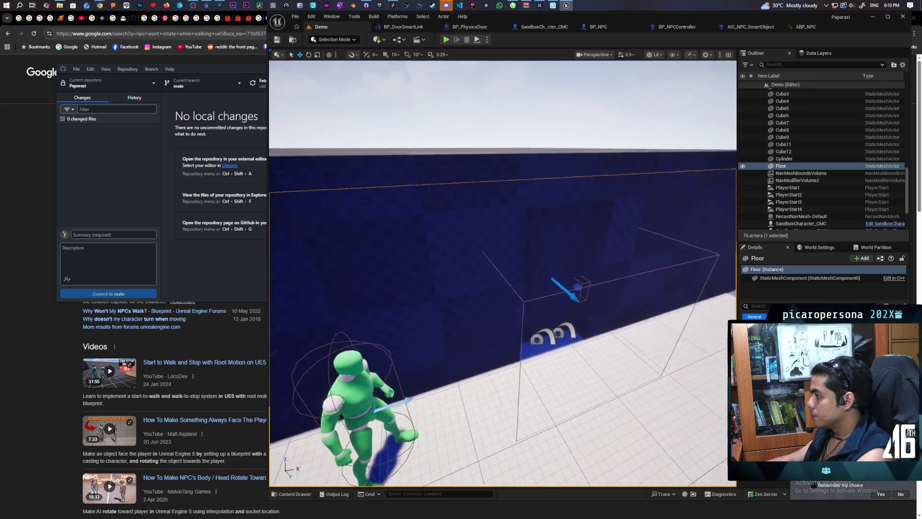
key("s")
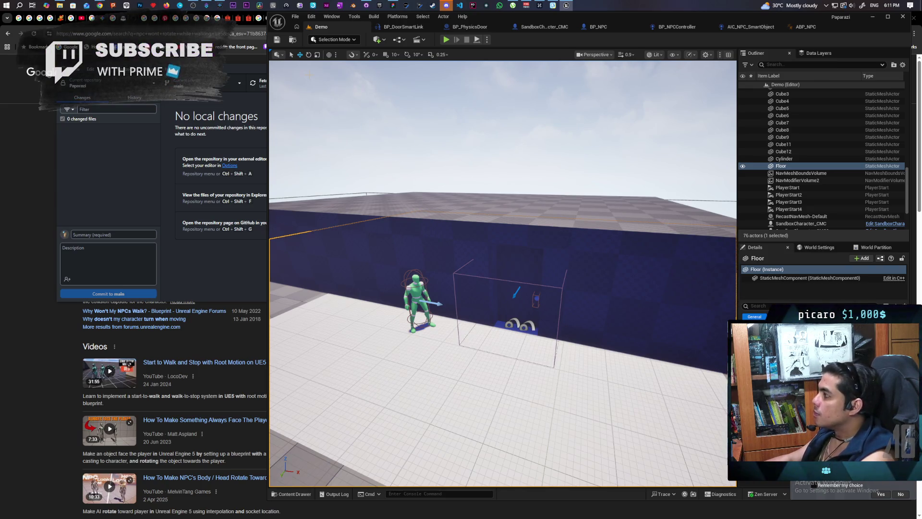
mouse_move(458, 199)
left_mouse_down()
mouse_move(450, 152)
mouse_move(471, 215)
left_mouse_up()
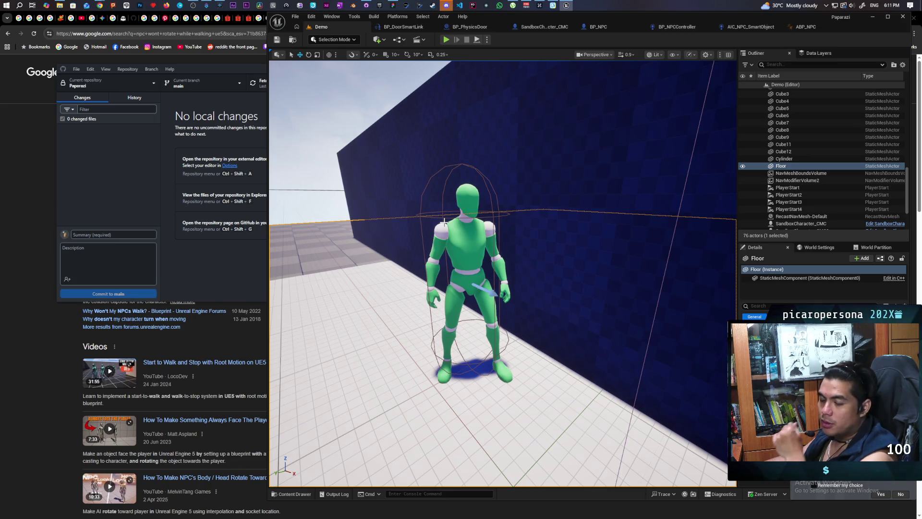
Step: Select the green BP_NPC7 character by the wall and view it from higher up
left_click(491, 247)
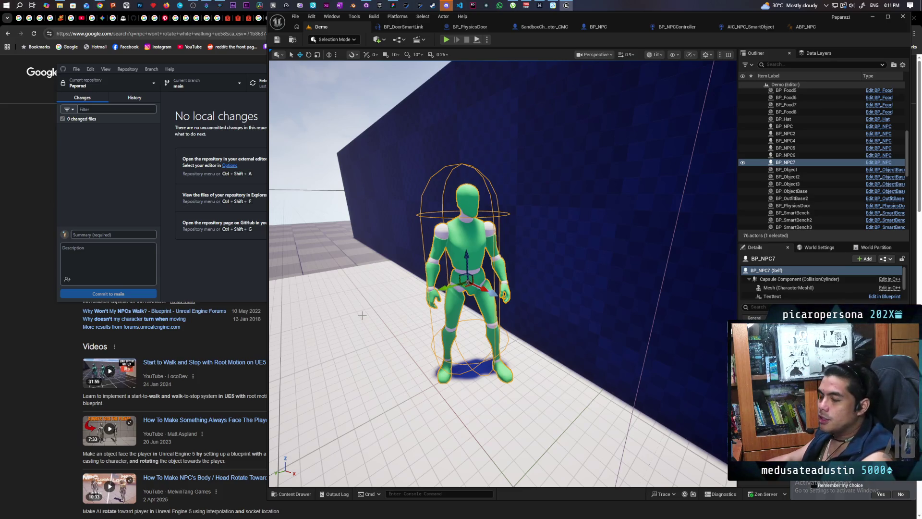
mouse_move(417, 301)
left_mouse_down()
mouse_move(397, 321)
mouse_move(423, 312)
left_mouse_up()
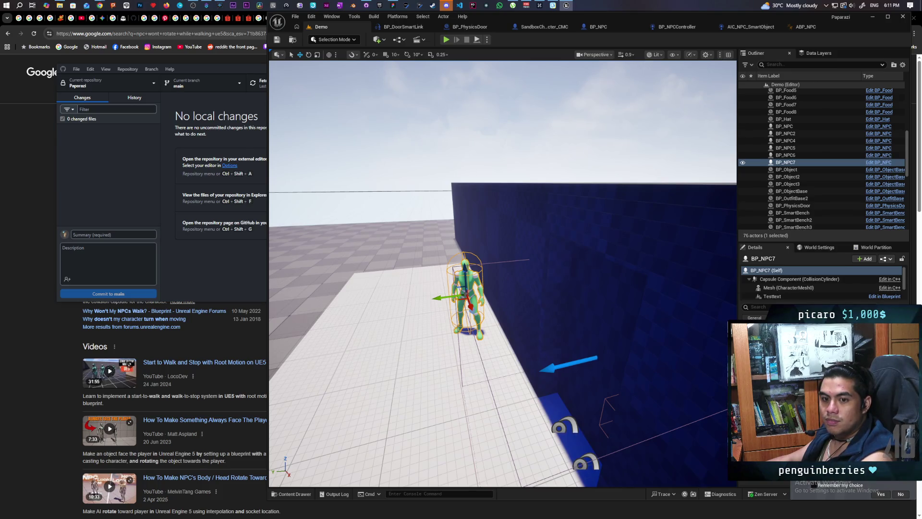
Step: Orbit around BP_NPC7 and locate its BP_NPC asset in ThirdPerson Blueprints with Ctrl+B
left_click_drag(423, 312, 442, 304)
mouse_move(546, 286)
left_mouse_down()
mouse_move(542, 317)
mouse_move(545, 286)
left_mouse_up()
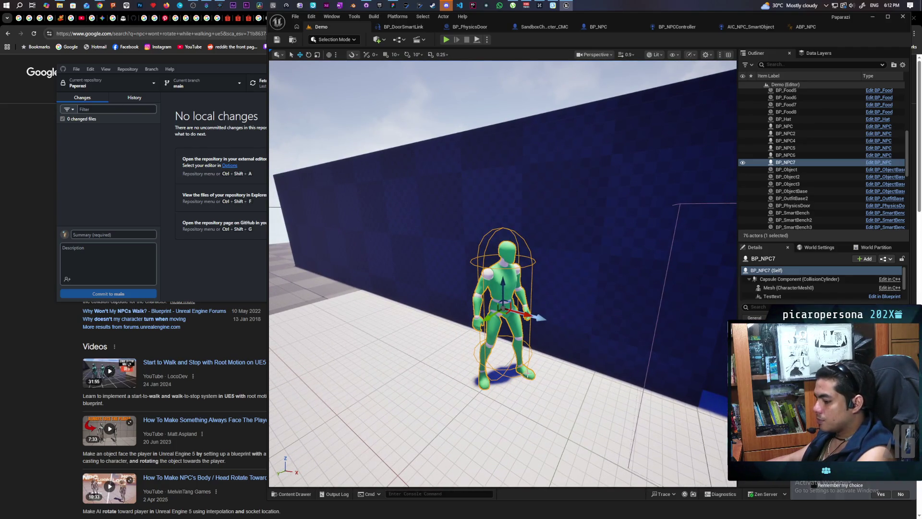
key("ctrl+b")
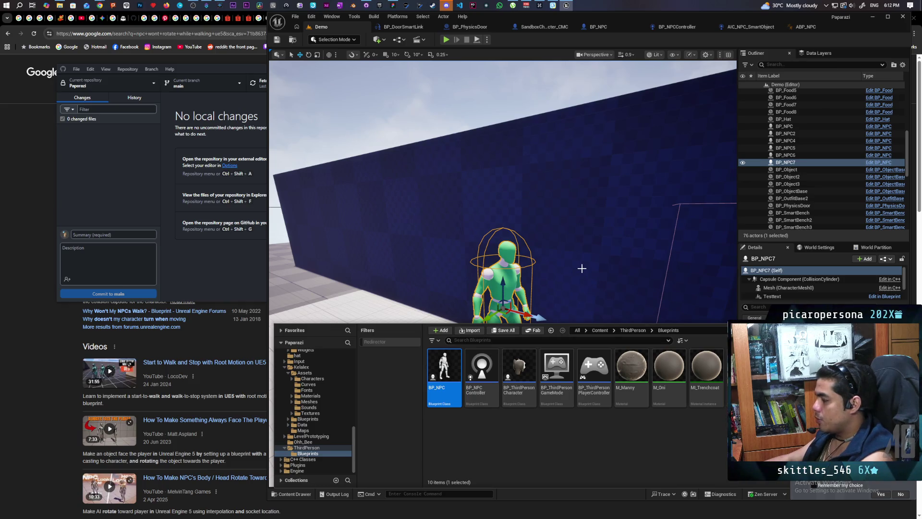
mouse_move(582, 268)
left_mouse_down()
mouse_move(566, 269)
mouse_move(600, 267)
mouse_move(571, 271)
mouse_move(582, 268)
left_mouse_up()
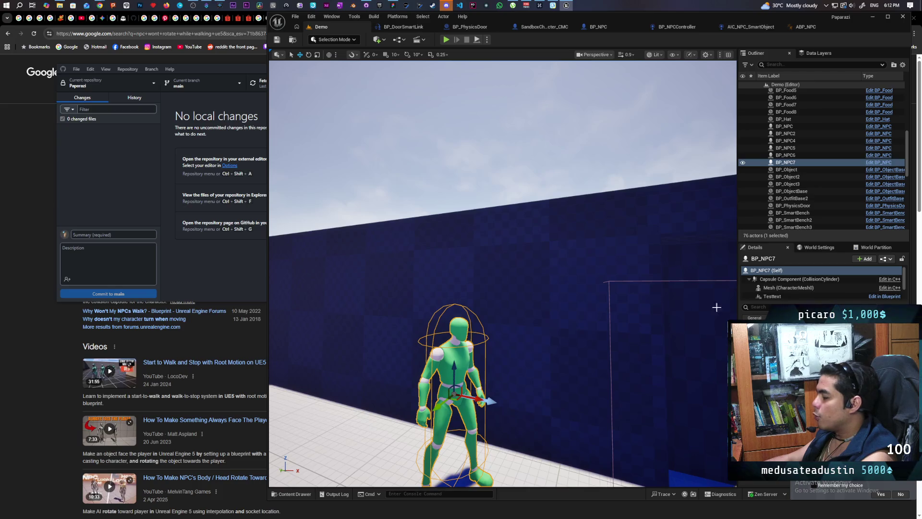
Step: Go up to the ThirdPerson folder, close the Content Drawer, and frame the NPC before the wall
left_click(298, 495)
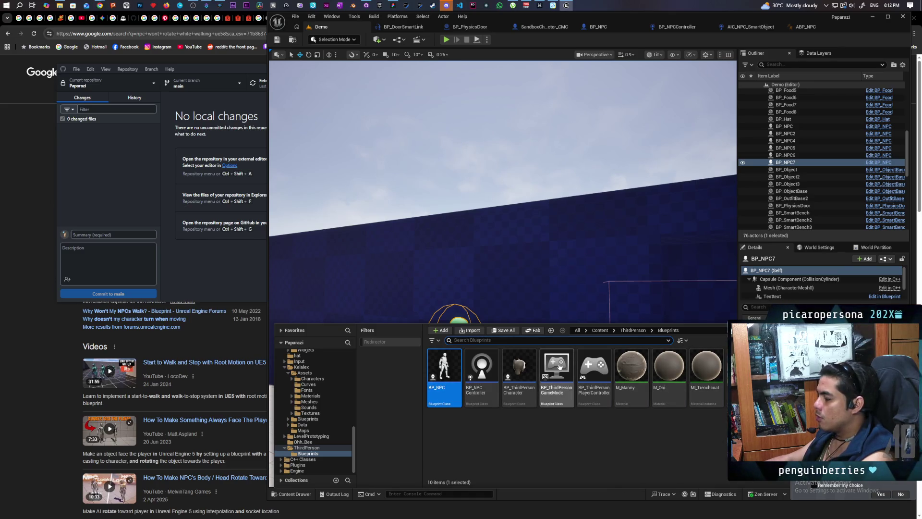
mouse_move(485, 370)
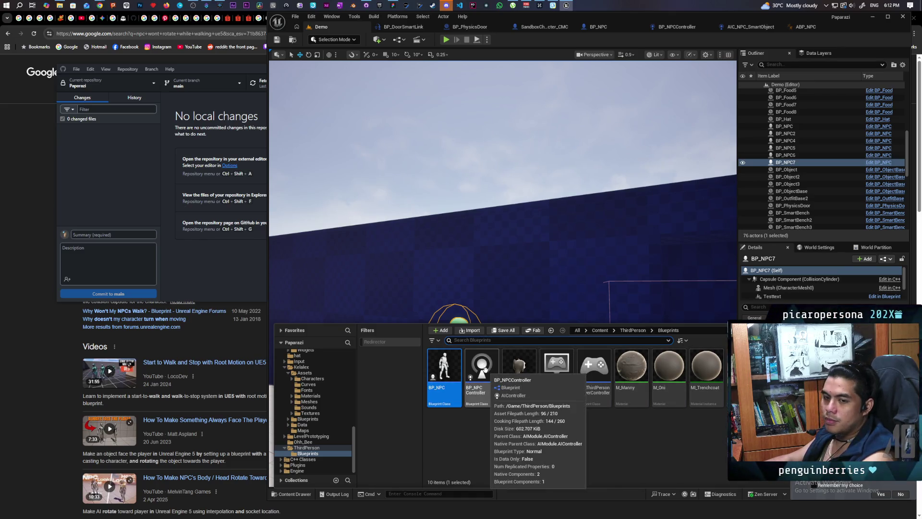
left_click(633, 333)
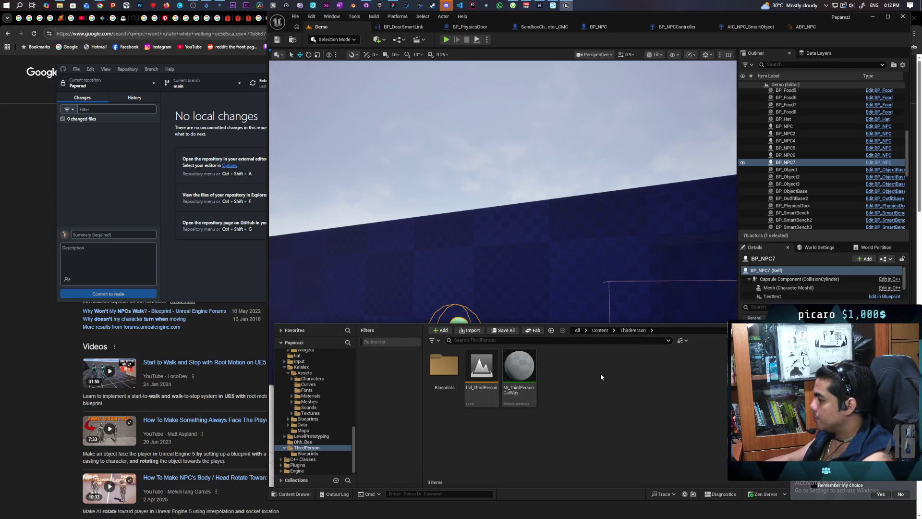
key("f")
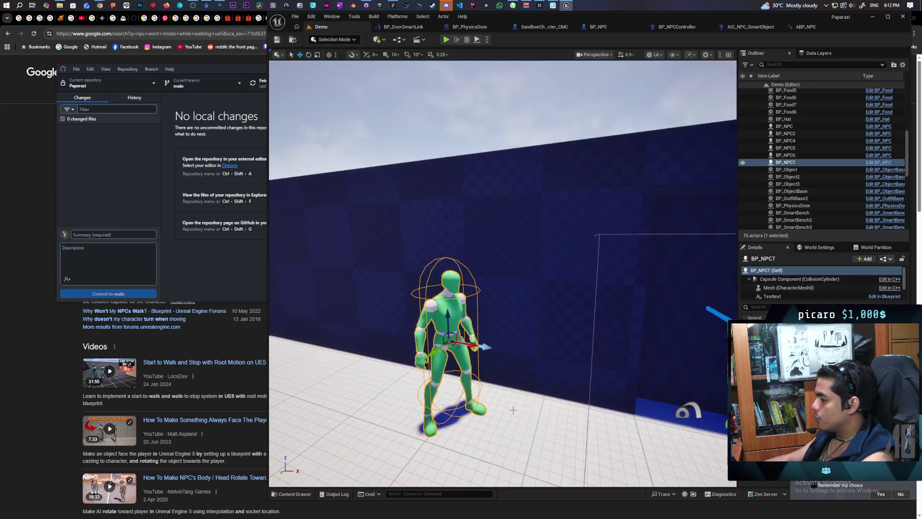
left_click(293, 493)
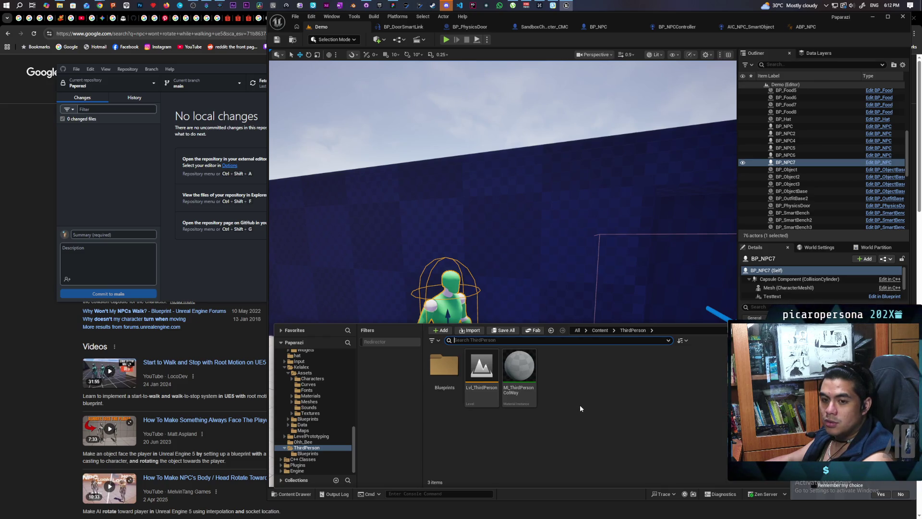
left_click(516, 216)
mouse_move(517, 216)
left_mouse_down()
mouse_move(499, 262)
mouse_move(500, 226)
mouse_move(516, 225)
mouse_move(504, 219)
mouse_move(521, 262)
left_mouse_up()
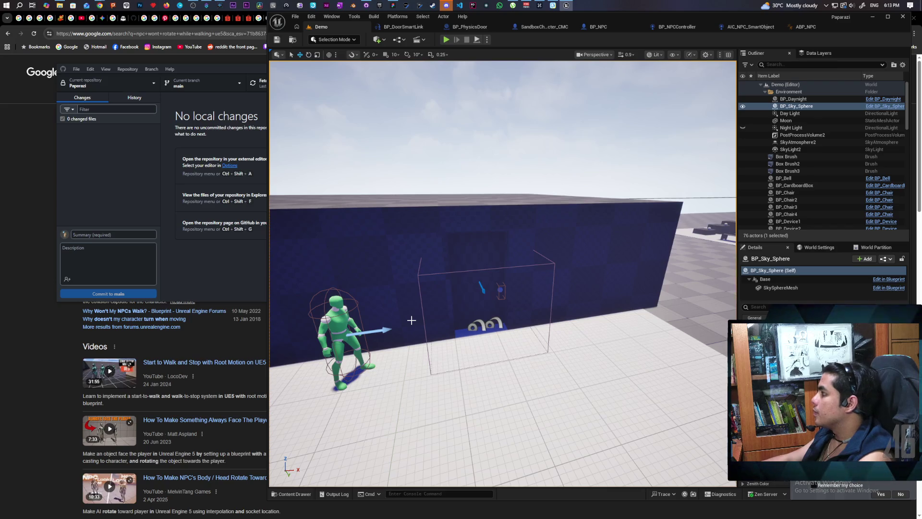
left_click(739, 26)
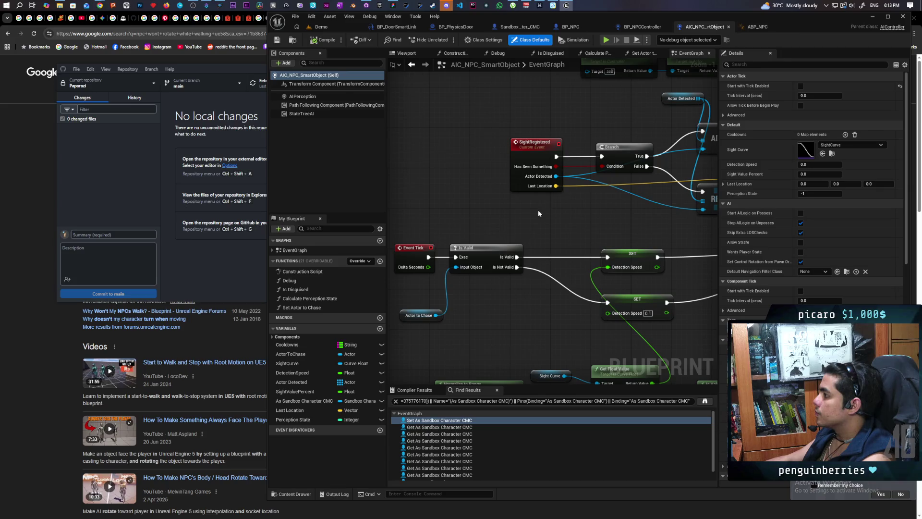
Step: Jump from the Search for Player call to its custom event and rename it 'Notice Player'
scroll(508, 255, "down", 6)
scroll(508, 255, "up", 5)
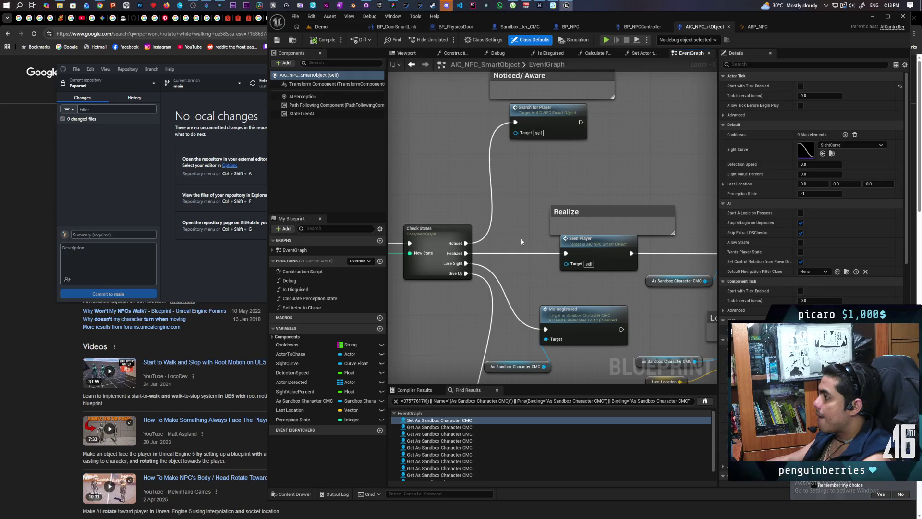
left_click_drag(536, 126, 536, 185)
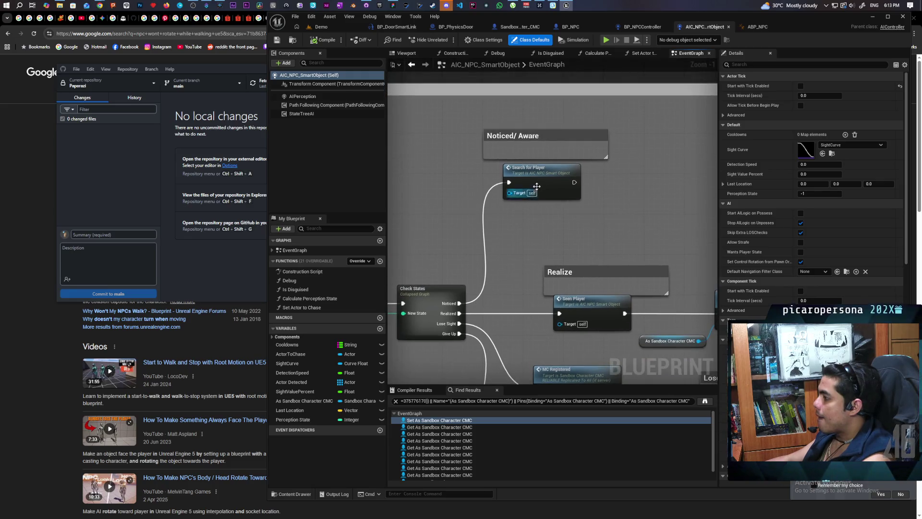
double_click(537, 186)
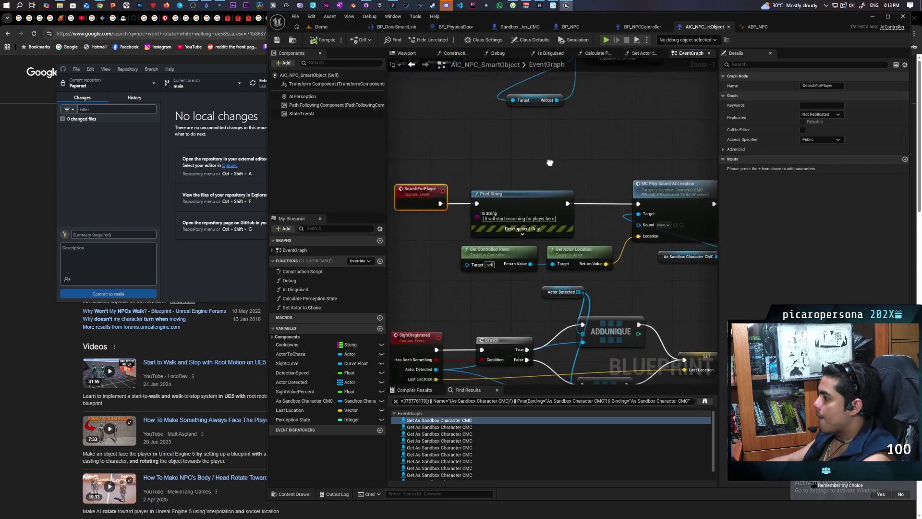
key("F2")
type("Noti")
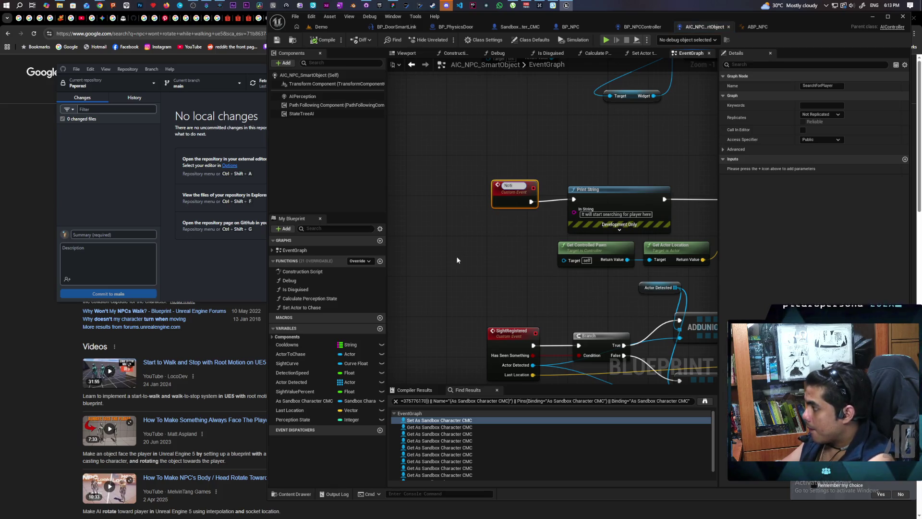
type("ce Player")
key("Return")
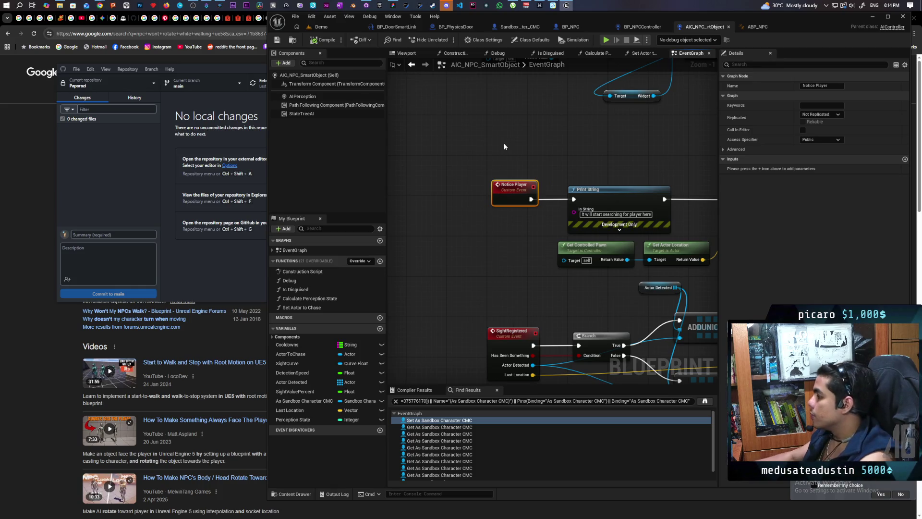
scroll(574, 169, "down", 2)
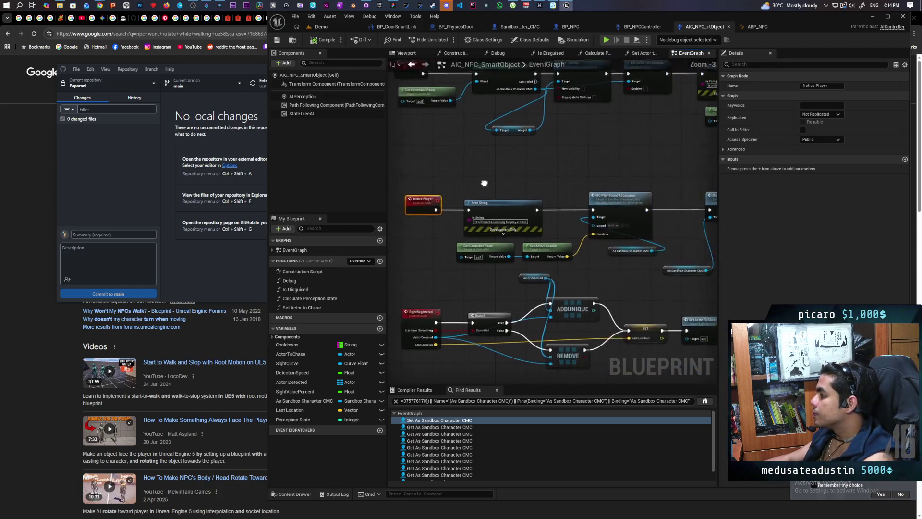
Step: Pan the AIC_NPC_SmartObject graph and move the As Sandbox Character CMC getter up and right
left_click_drag(461, 164, 489, 151)
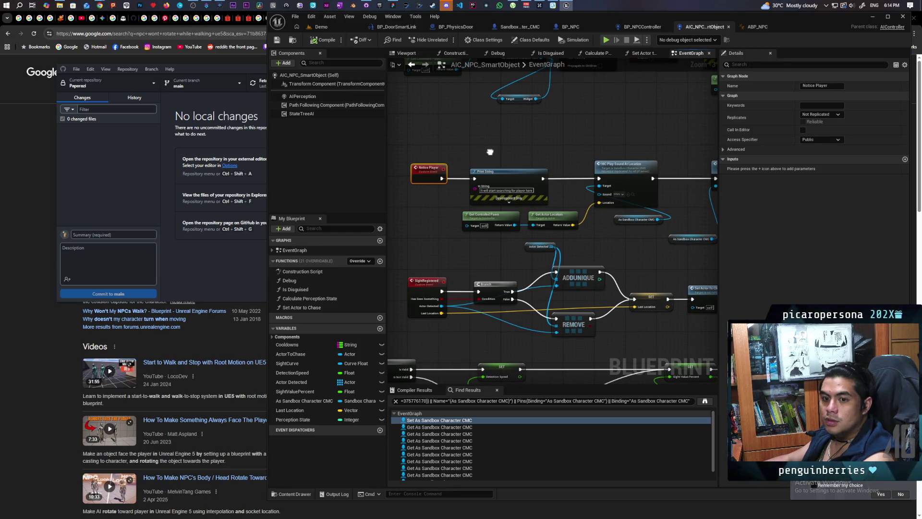
mouse_move(490, 152)
left_mouse_down()
mouse_move(463, 150)
mouse_move(464, 165)
mouse_move(598, 166)
mouse_move(587, 164)
left_mouse_up()
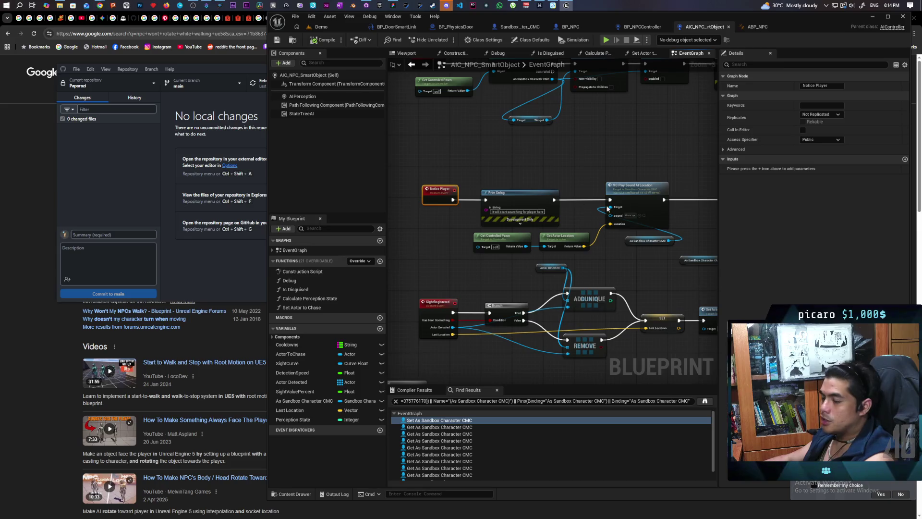
mouse_move(616, 181)
left_mouse_down()
mouse_move(494, 187)
mouse_move(568, 178)
mouse_move(512, 176)
left_mouse_up()
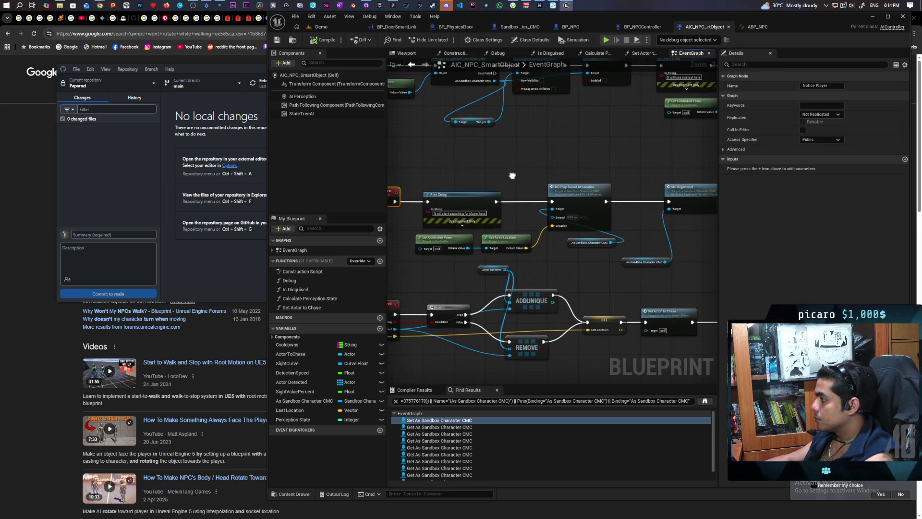
left_click_drag(633, 264, 658, 230)
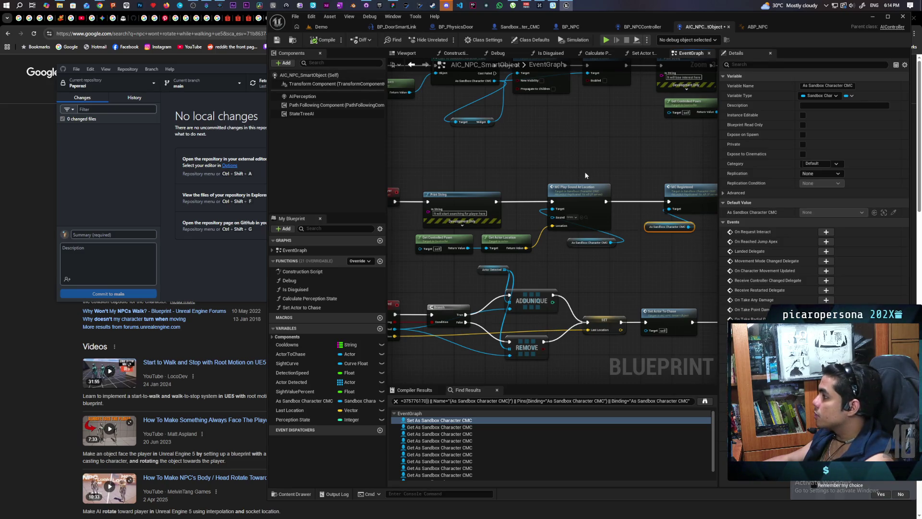
scroll(618, 165, "down", 1)
mouse_move(562, 161)
left_mouse_down()
mouse_move(555, 151)
mouse_move(413, 165)
left_mouse_up()
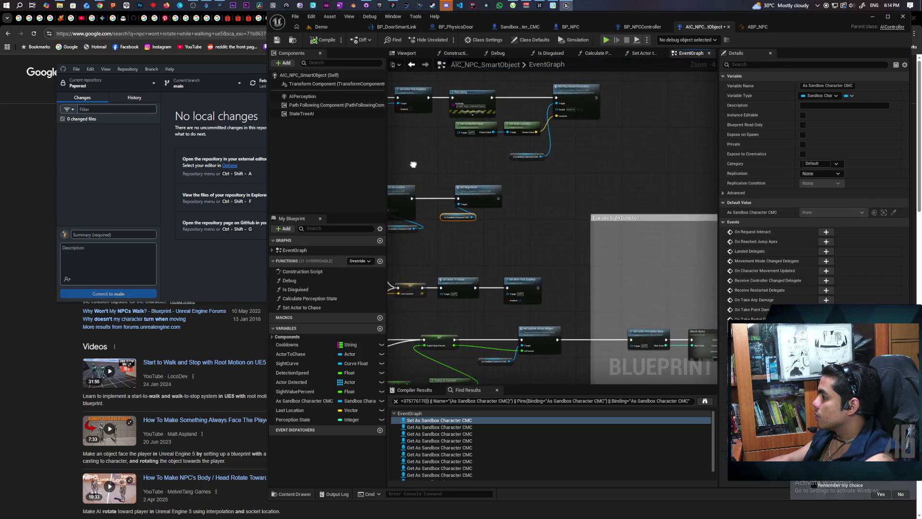
scroll(457, 172, "up", 2)
Step: Add a trial AI MoveTo node, delete it, and show BP_NPCController's Perception graph
right_click(571, 206)
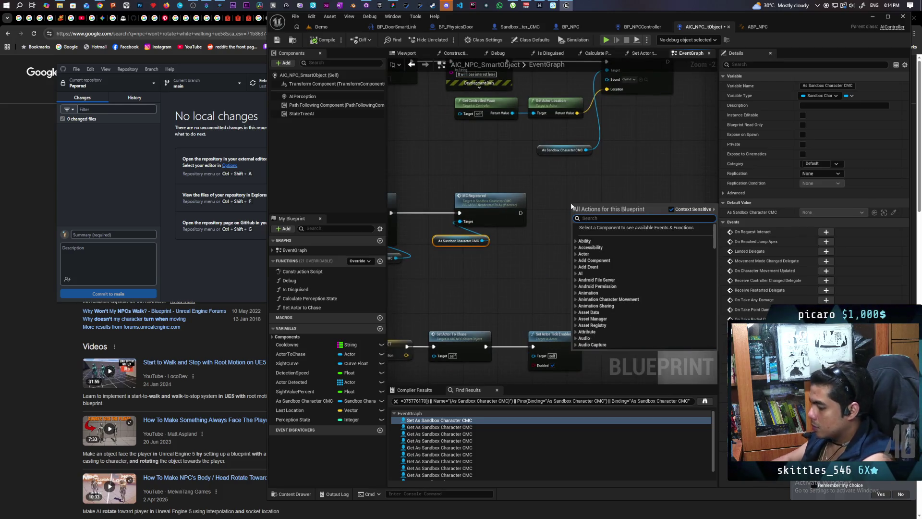
type("aimoveto")
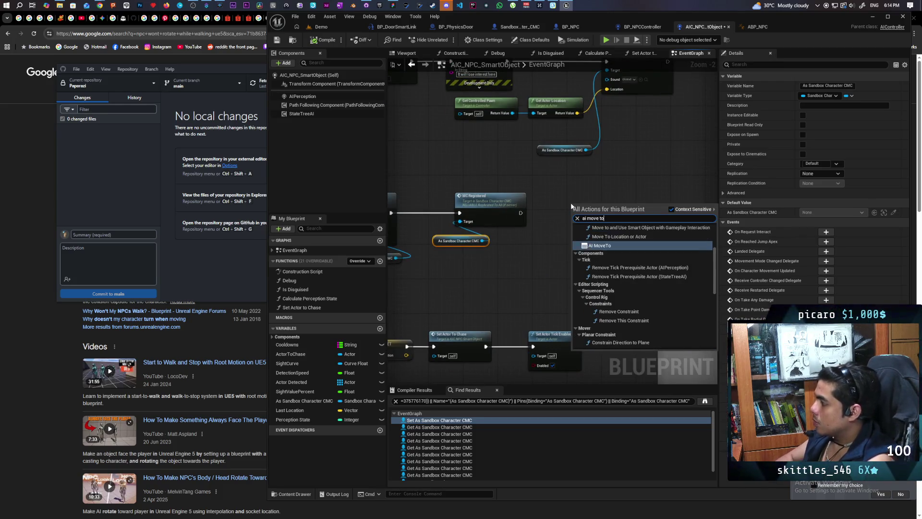
key("Return")
scroll(576, 185, "up", 2)
mouse_move(571, 211)
left_mouse_down()
mouse_move(536, 211)
mouse_move(509, 225)
mouse_move(536, 222)
left_mouse_up()
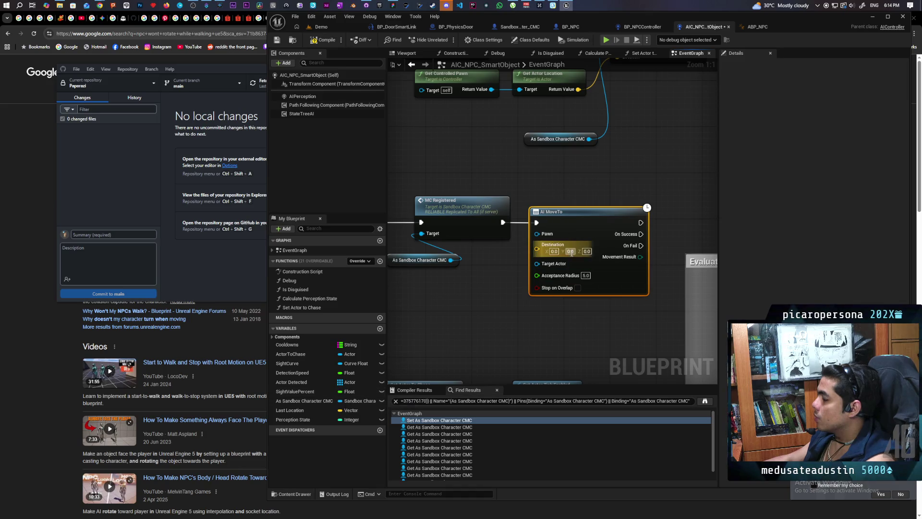
key("Delete")
left_click(642, 26)
scroll(468, 348, "up", 2)
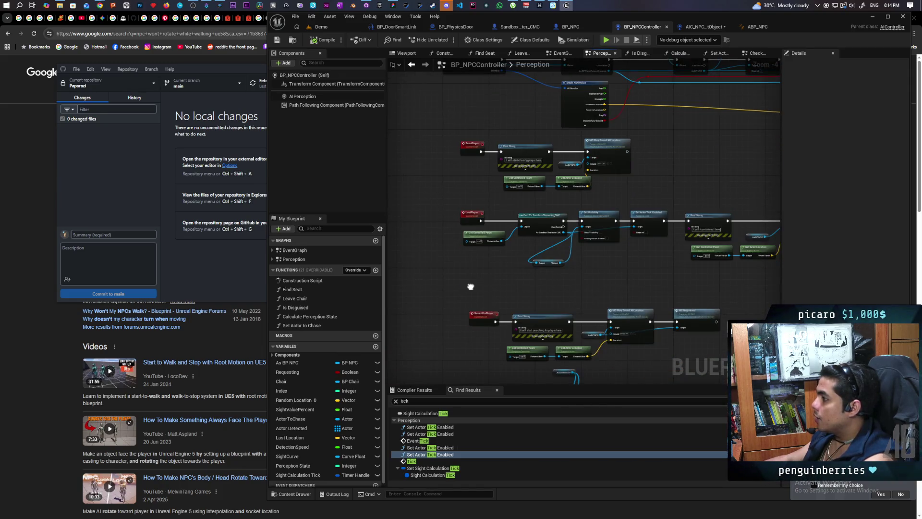
Step: Rename the SearchForPlayer event to 'Notice Player' and close the AIC_NPC_SmartObject blueprint
scroll(656, 208, "up", 3)
scroll(568, 232, "down", 3)
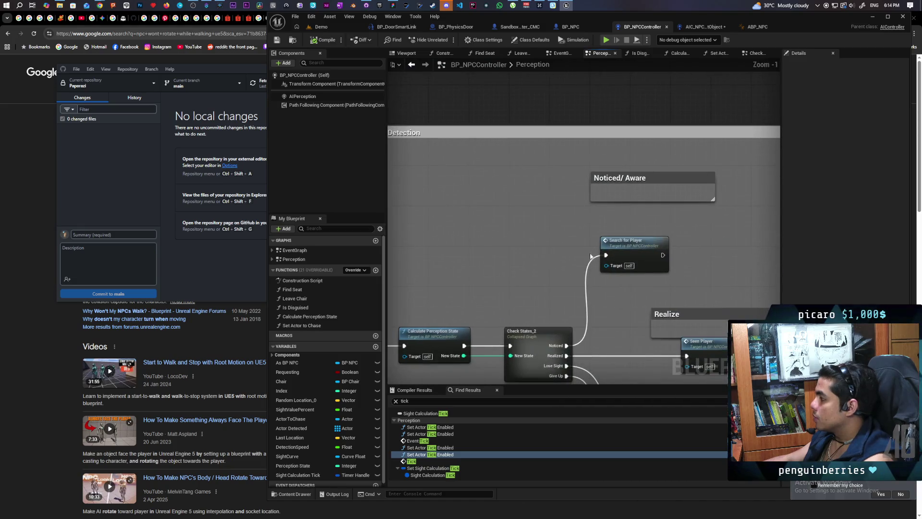
double_click(546, 255)
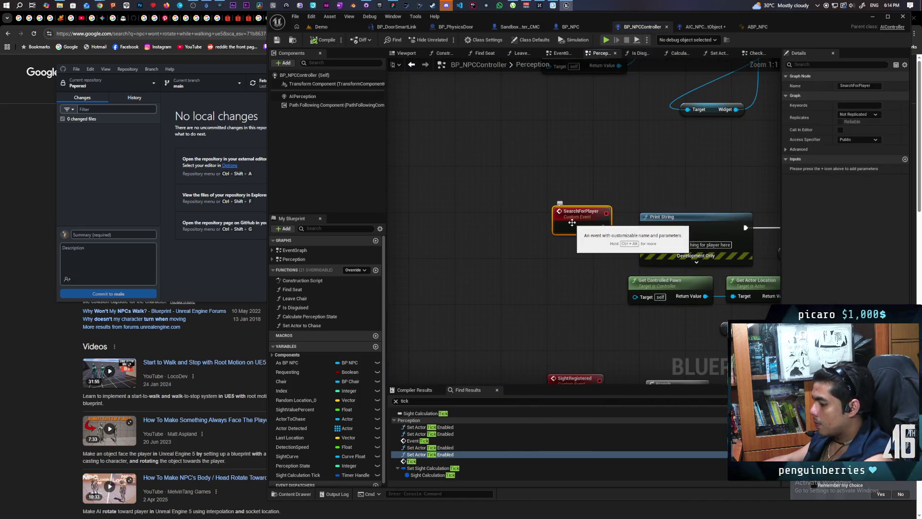
key("F2")
type("Notic")
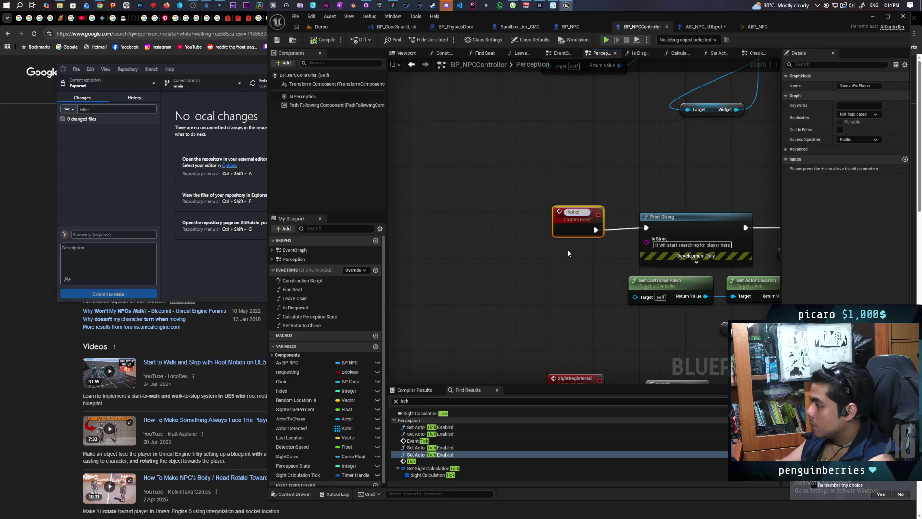
type("e Player")
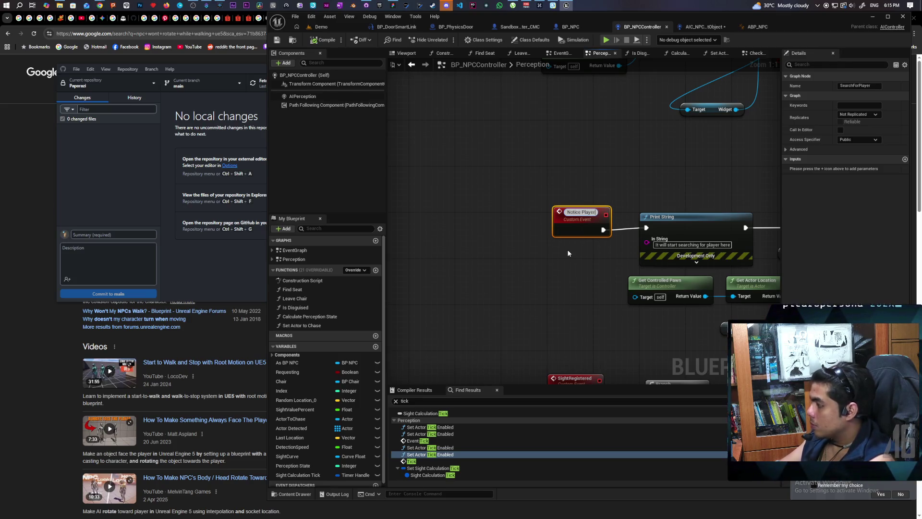
left_click(568, 251)
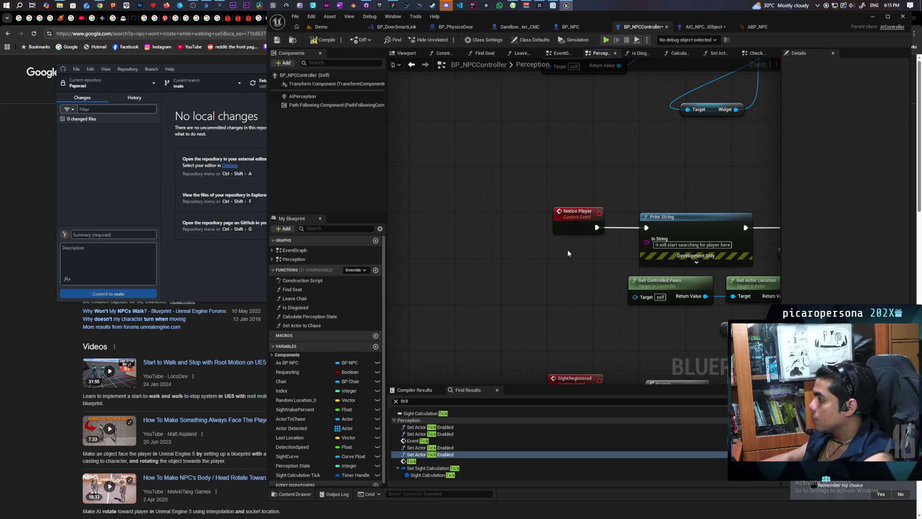
left_click(728, 27)
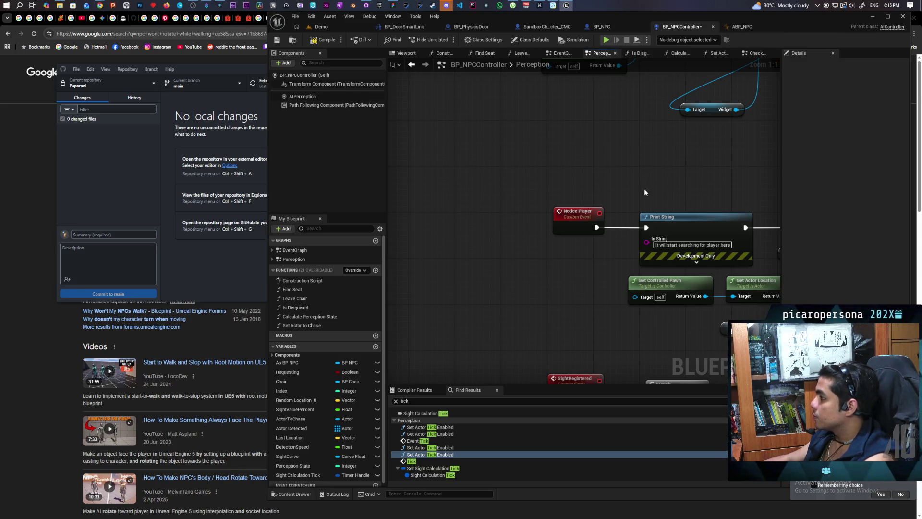
Step: Save BP_NPCController, check the nodes further right, and save again
scroll(638, 187, "down", 1)
key("ctrl+s")
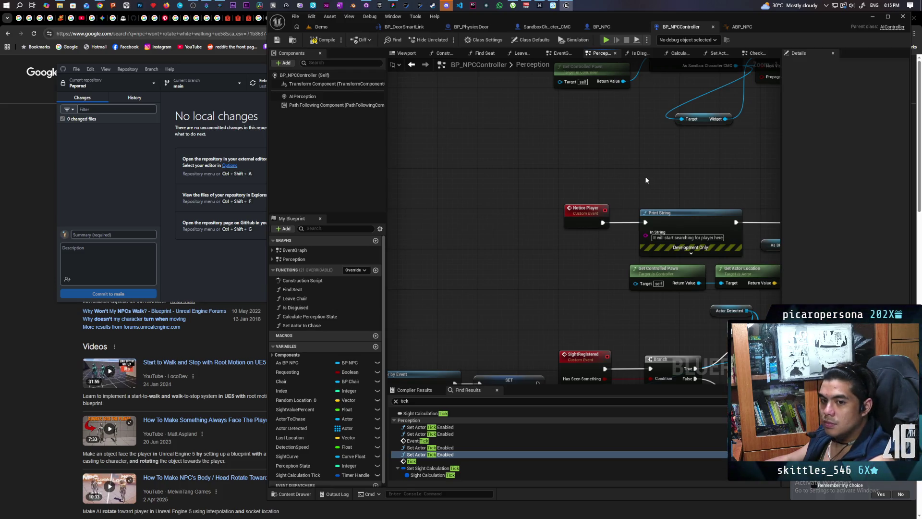
left_click_drag(632, 169, 490, 173)
left_click(509, 198)
key("ctrl+s")
scroll(527, 165, "down", 2)
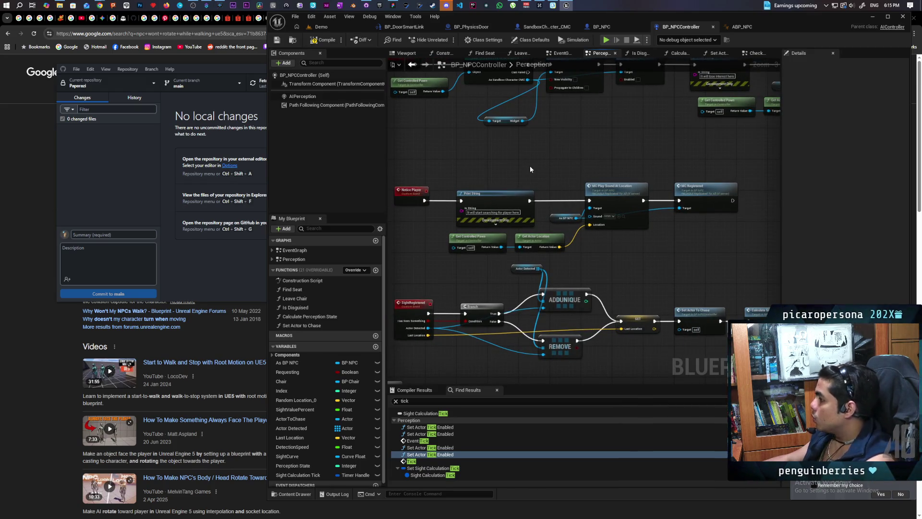
Step: Add an AI MoveTo node to the right of MC Registered
left_click_drag(529, 166, 437, 171)
right_click(622, 192)
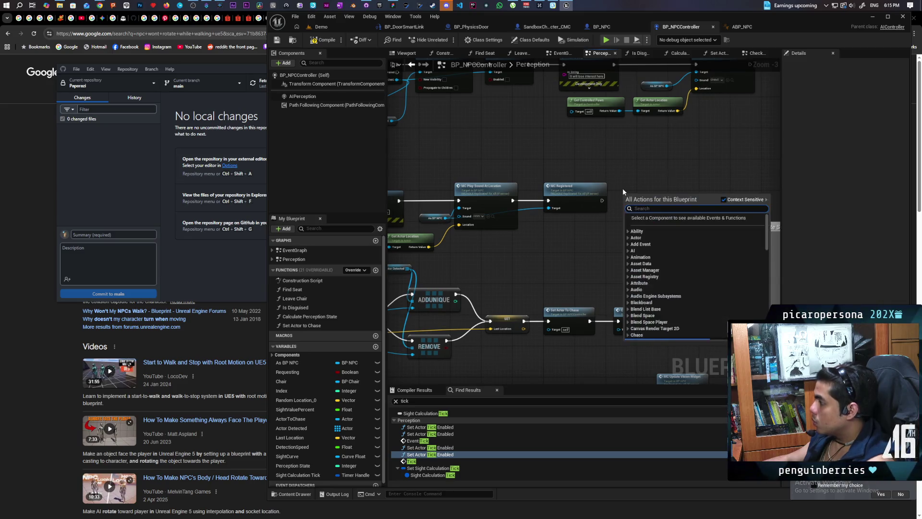
type("ai move to")
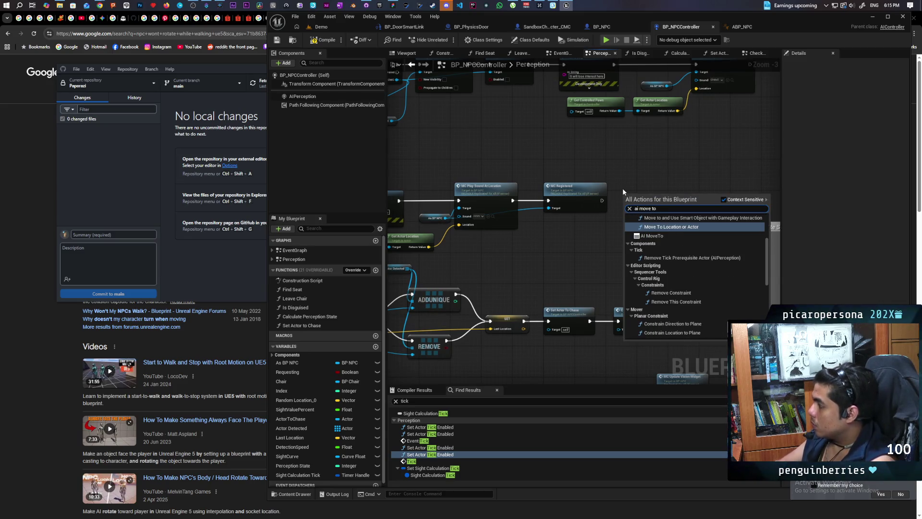
key("Down")
key("Return")
scroll(644, 199, "up", 3)
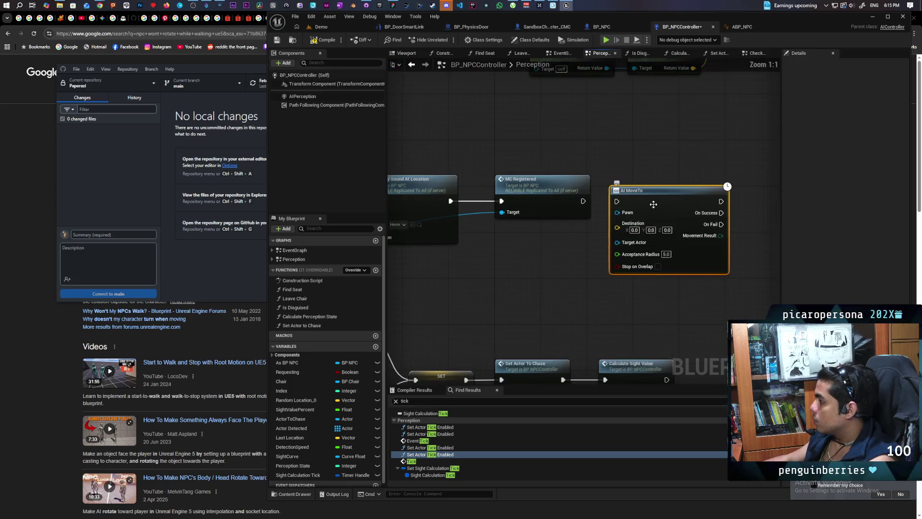
Step: Wire MC Registered's exec into AI MoveTo, feed As BP NPC into Pawn, and compile
left_click_drag(583, 201, 655, 190)
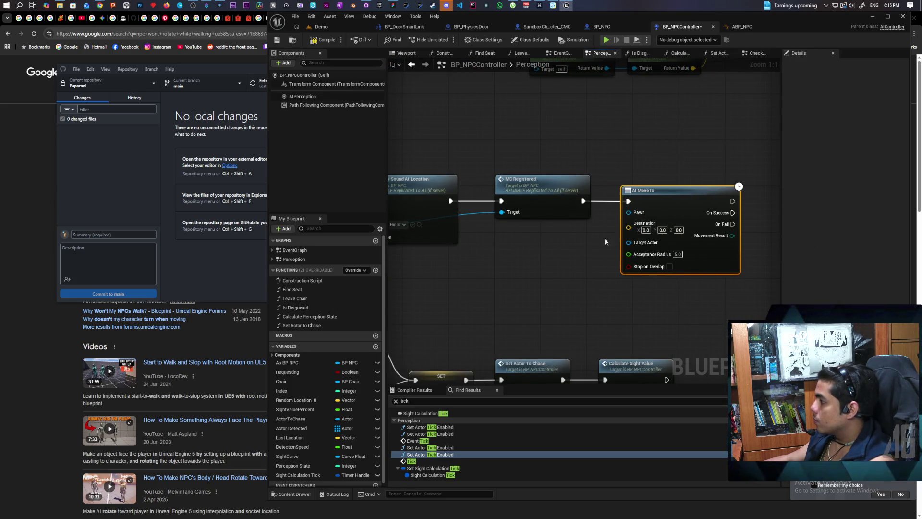
mouse_move(287, 363)
left_mouse_down()
mouse_move(598, 286)
mouse_move(628, 212)
left_mouse_up()
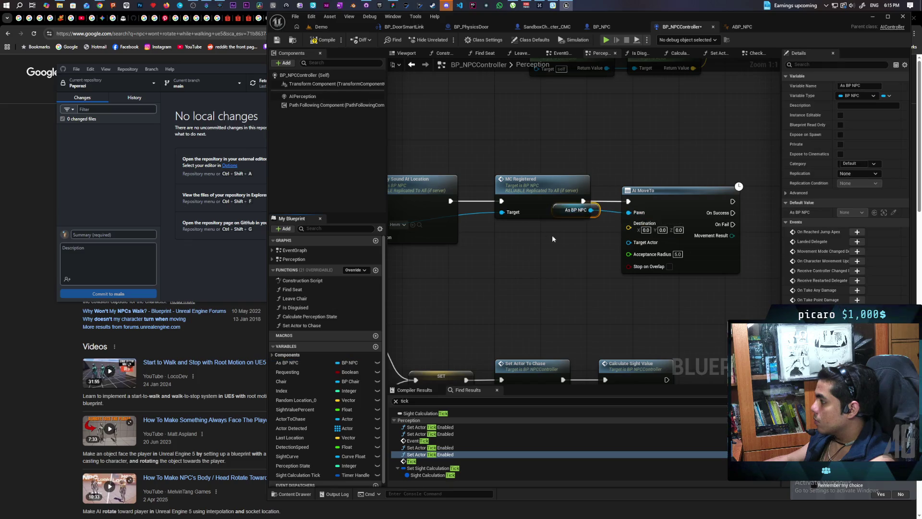
right_click(595, 246)
key("Escape")
right_click(598, 220)
mouse_move(574, 210)
left_mouse_down()
mouse_move(546, 244)
mouse_move(629, 242)
left_mouse_up()
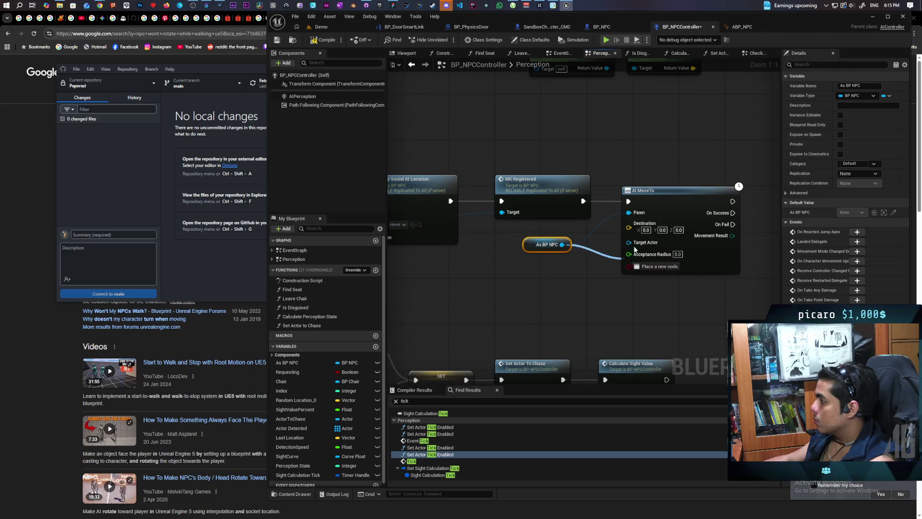
left_click(322, 40)
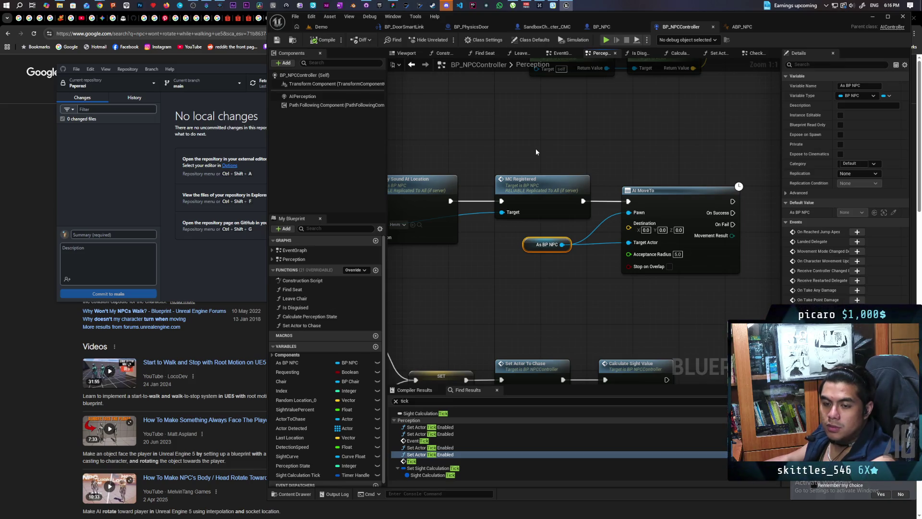
Step: Pan and zoom across the Perception graph to survey it from the Evaluate Sight Detection comment
scroll(595, 259, "down", 3)
mouse_move(599, 275)
left_mouse_down()
mouse_move(451, 242)
mouse_move(430, 193)
mouse_move(411, 215)
left_mouse_up()
scroll(480, 202, "down", 3)
mouse_move(610, 178)
left_mouse_down()
mouse_move(624, 197)
mouse_move(611, 217)
left_mouse_up()
scroll(611, 217, "up", 4)
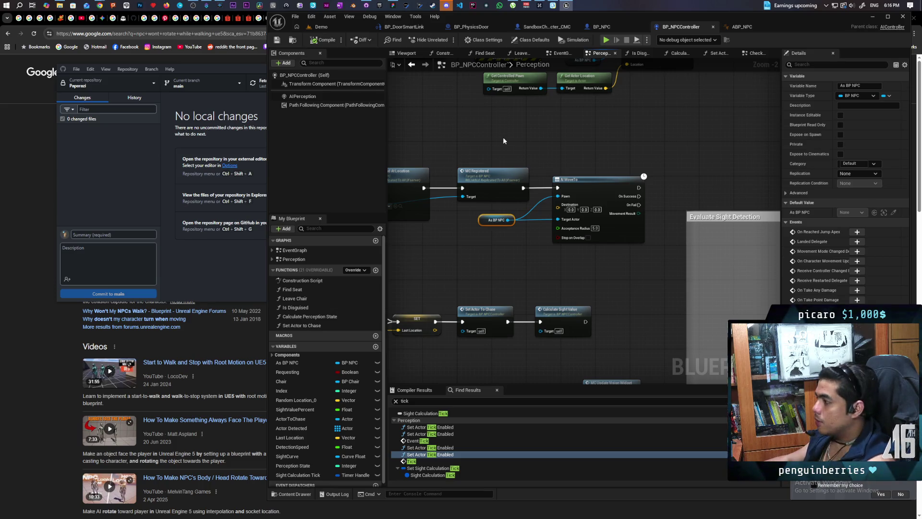
scroll(503, 137, "down", 3)
scroll(503, 140, "up", 2)
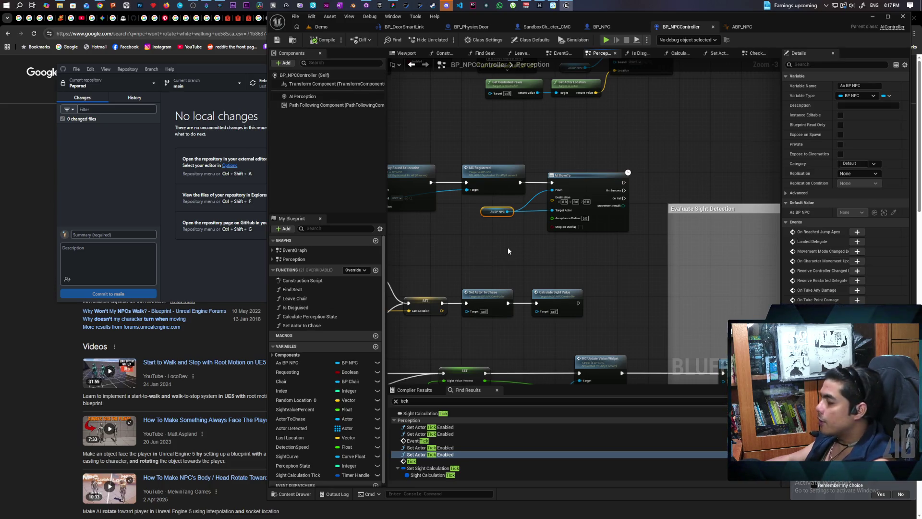
Step: Drag the red 'Really weird bug' comment and its Event Tick slightly higher
scroll(509, 247, "up", 3)
mouse_move(525, 241)
left_mouse_down()
mouse_move(509, 274)
mouse_move(583, 276)
mouse_move(586, 250)
mouse_move(687, 224)
left_mouse_up()
scroll(498, 264, "down", 6)
scroll(546, 258, "up", 2)
scroll(627, 242, "down", 1)
mouse_move(487, 279)
left_mouse_down()
mouse_move(587, 261)
mouse_move(590, 248)
mouse_move(602, 249)
left_mouse_up()
mouse_move(607, 199)
left_mouse_down()
mouse_move(492, 287)
mouse_move(513, 212)
mouse_move(412, 222)
mouse_move(542, 261)
left_mouse_up()
Step: Create a Boolean Look At variable and place its getter in the graph
left_click(515, 238)
scroll(543, 262, "up", 3)
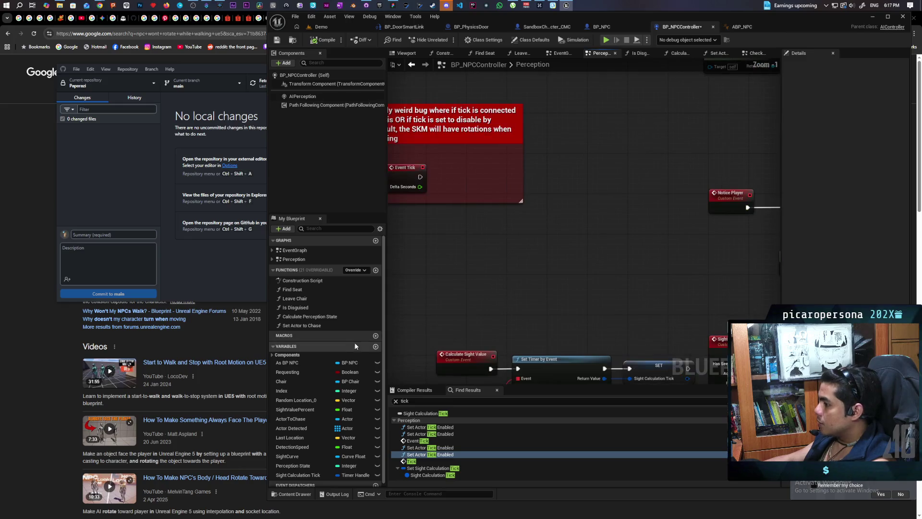
left_click(375, 346)
type("Look At")
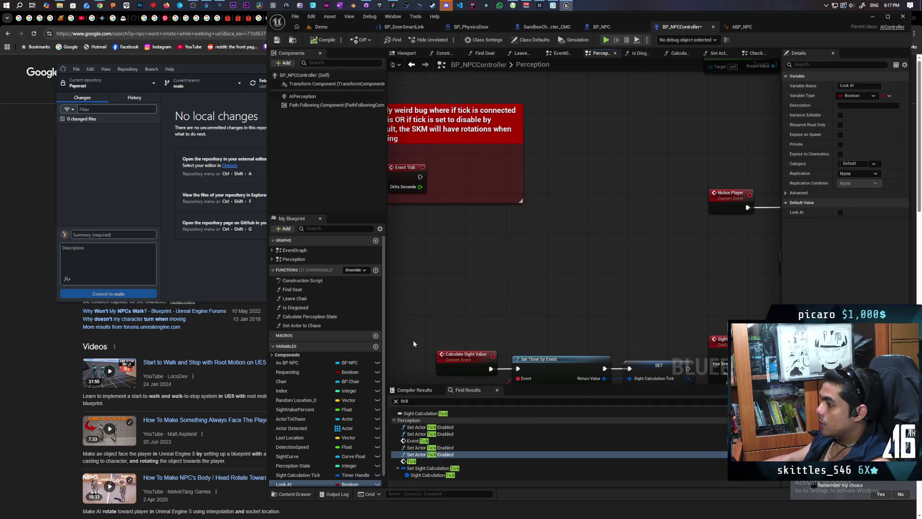
mouse_move(284, 484)
left_mouse_down()
mouse_move(425, 228)
mouse_move(413, 219)
left_mouse_up()
left_click(430, 232)
Step: Add a Branch beside Event Tick, route Event Tick into it, and save
left_click(474, 226)
scroll(474, 227, "up", 1)
mouse_move(476, 227)
left_mouse_down()
mouse_move(477, 148)
mouse_move(476, 183)
left_mouse_up()
key("q")
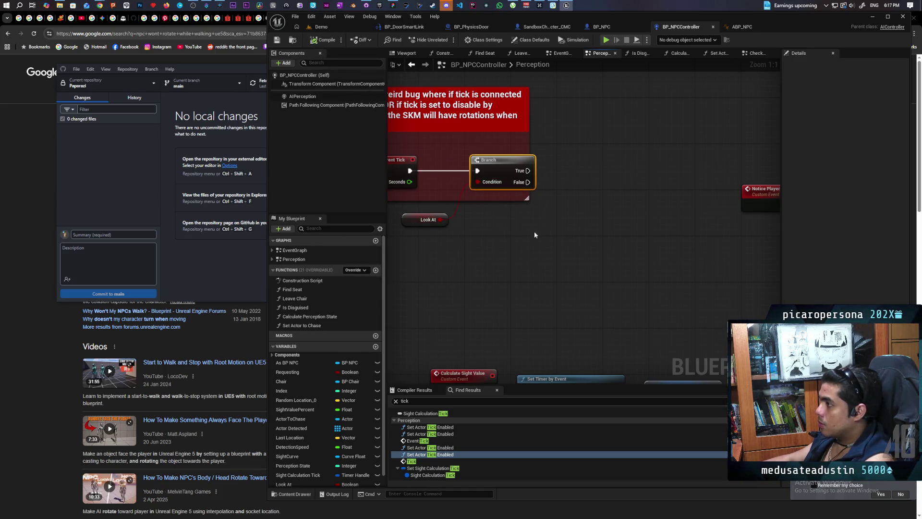
key("ctrl+s")
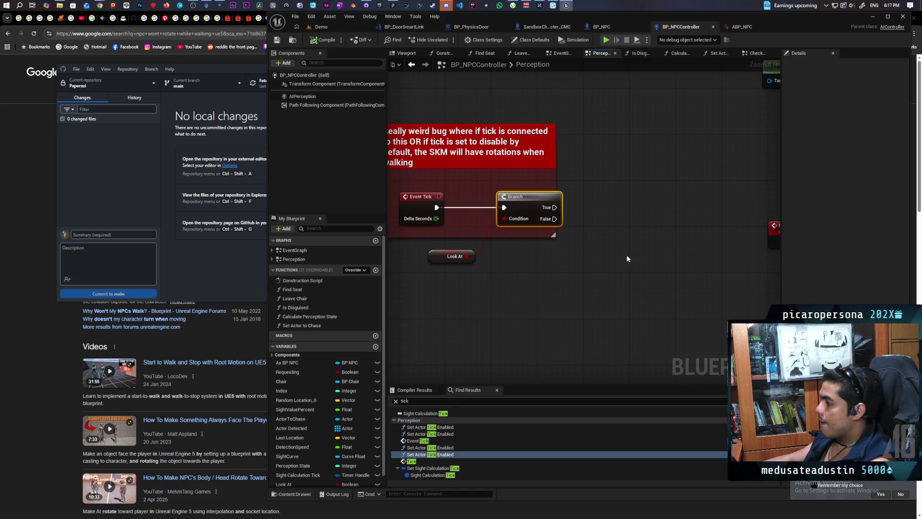
Step: Add a SET Look At node after AI MoveTo and save
scroll(544, 266, "down", 3)
mouse_move(777, 180)
left_mouse_down()
mouse_move(495, 164)
mouse_move(610, 165)
left_mouse_up()
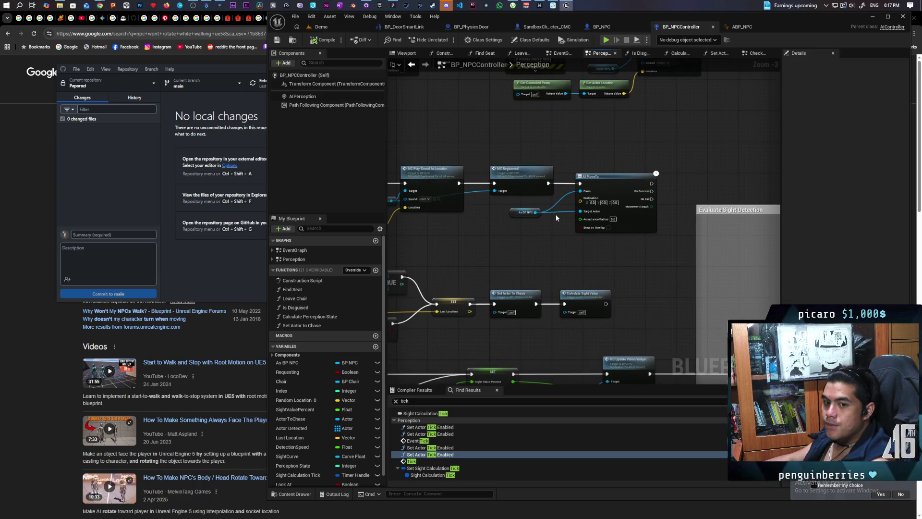
scroll(555, 215, "up", 3)
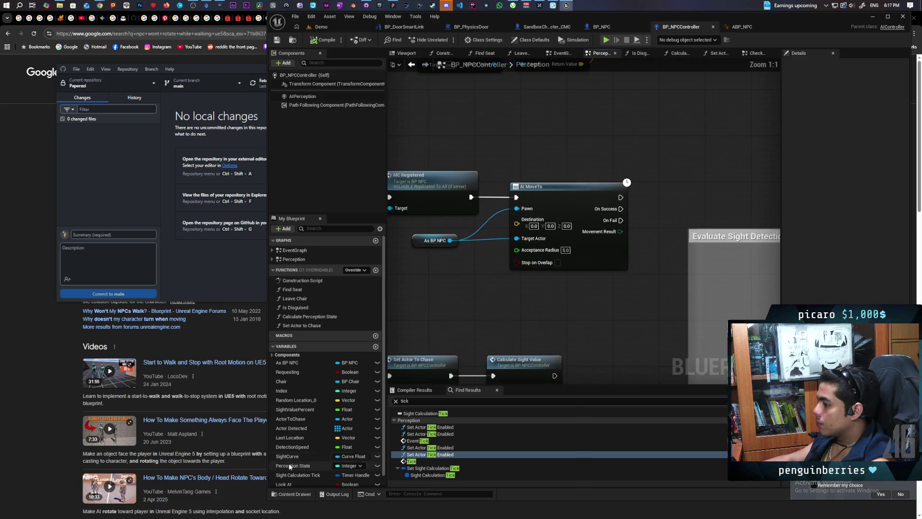
mouse_move(289, 485)
left_mouse_down()
mouse_move(640, 217)
mouse_move(619, 198)
mouse_move(688, 205)
left_mouse_up()
key("ctrl+s")
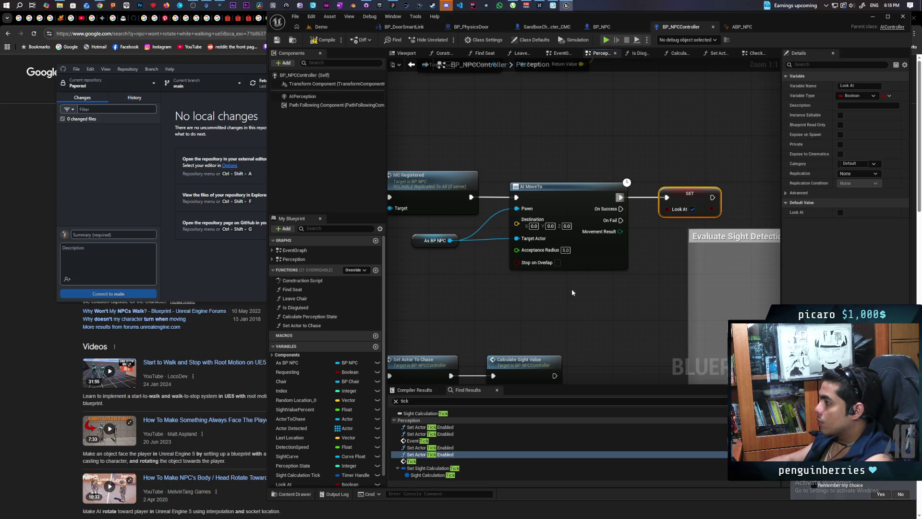
Step: Add a second SET Look At after MC Play Sound At Location in LostPlayer, then compile
scroll(571, 289, "down", 4)
mouse_move(645, 234)
left_mouse_down()
mouse_move(642, 253)
mouse_move(555, 191)
mouse_move(553, 219)
left_mouse_up()
scroll(590, 205, "up", 2)
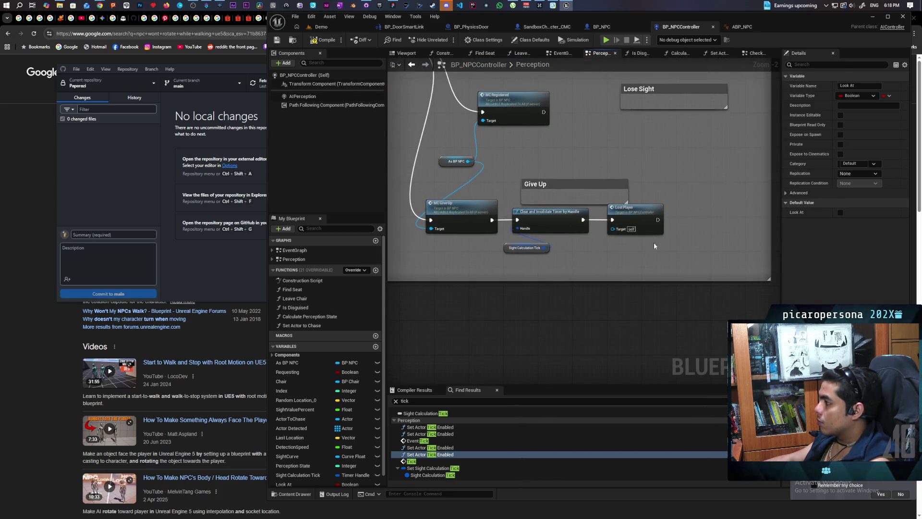
double_click(635, 220)
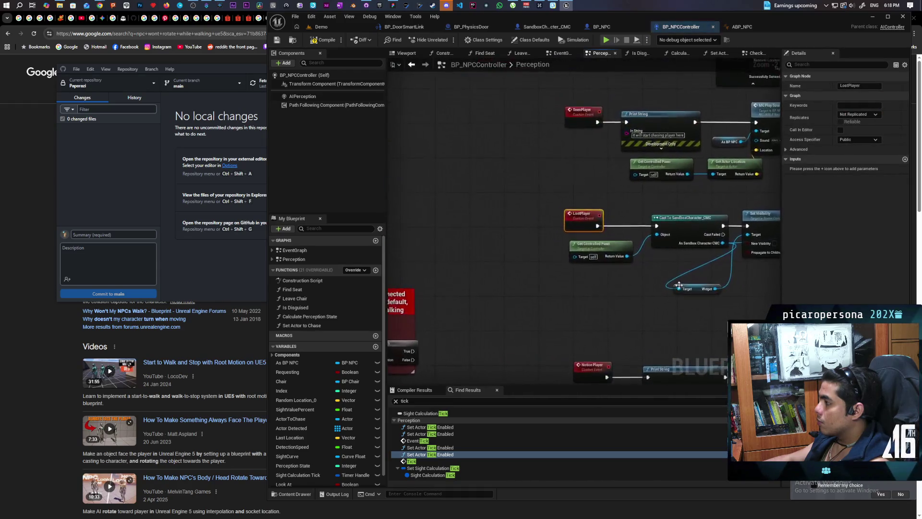
mouse_move(574, 275)
left_mouse_down()
mouse_move(472, 261)
mouse_move(521, 266)
mouse_move(413, 373)
left_mouse_up()
mouse_move(283, 484)
left_mouse_down()
mouse_move(595, 318)
mouse_move(676, 186)
left_mouse_up()
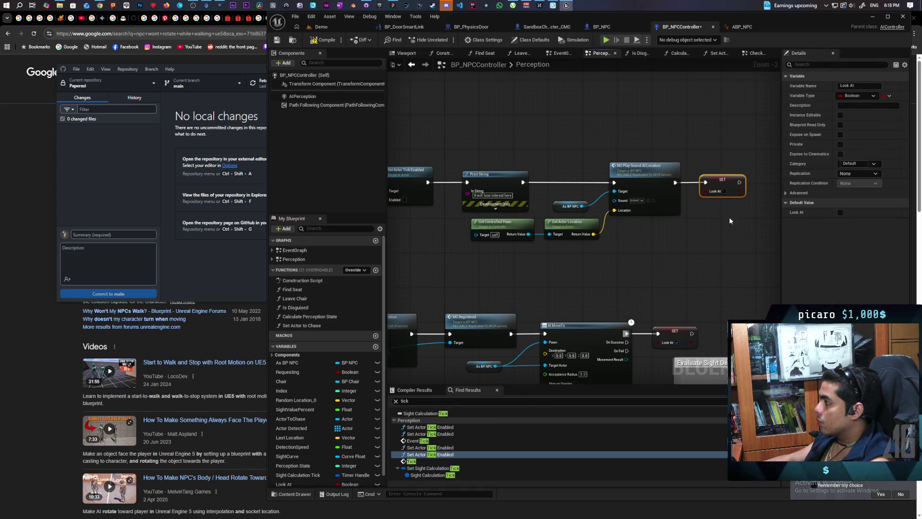
left_click_drag(729, 221, 612, 261)
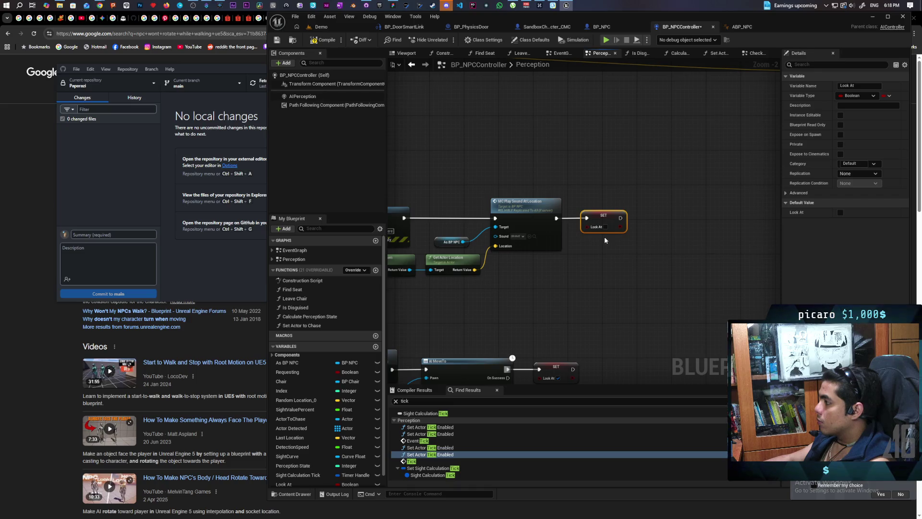
left_click(325, 42)
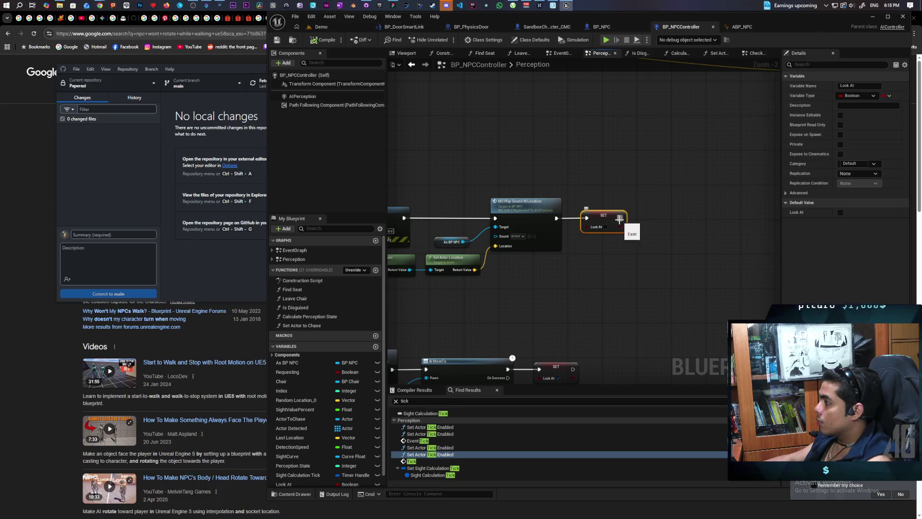
Step: Call Decide from the second Look At setter's exec and align it
left_click_drag(619, 218, 650, 201)
type("dec")
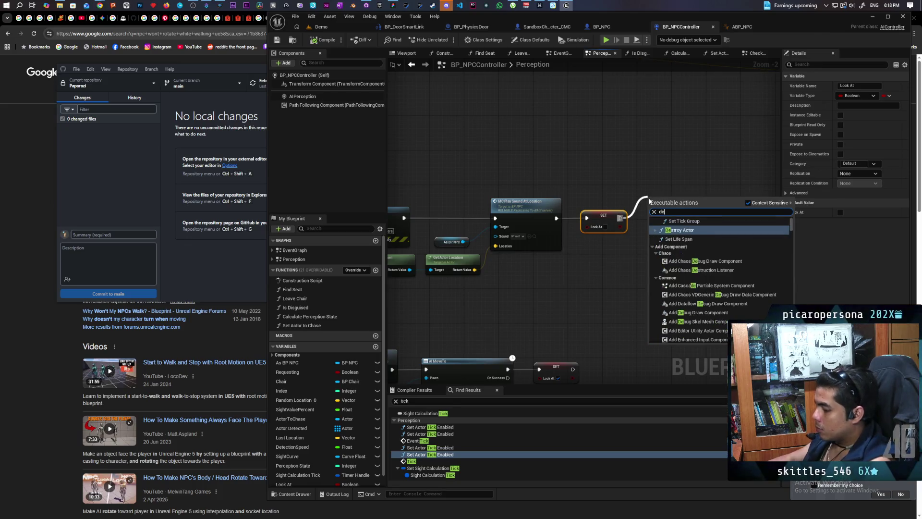
key("Return")
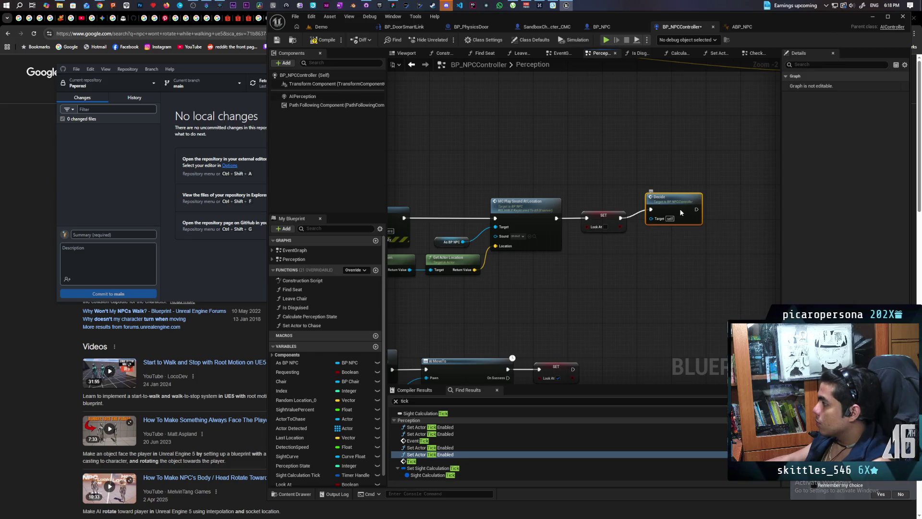
left_click_drag(681, 212, 678, 221)
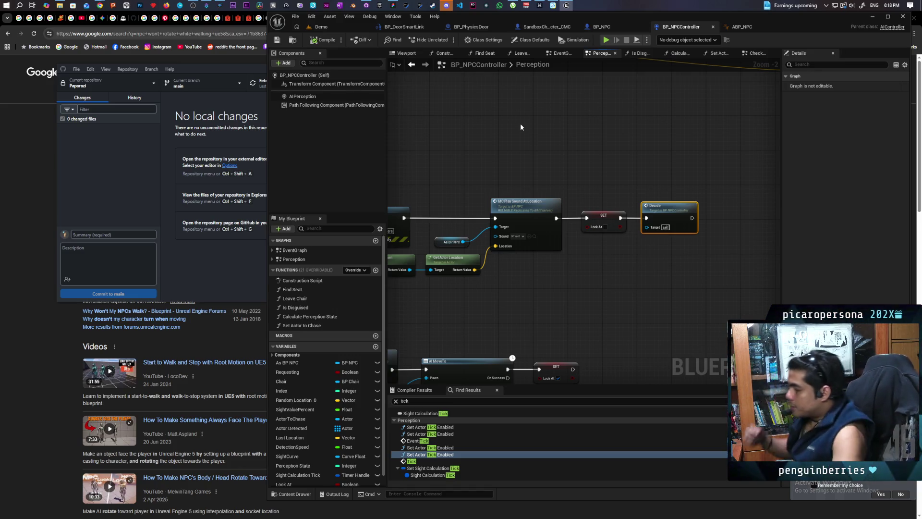
Step: Zoom back to the tick Branch and place a Get ActorToChase node beside it
scroll(443, 171, "down", 5)
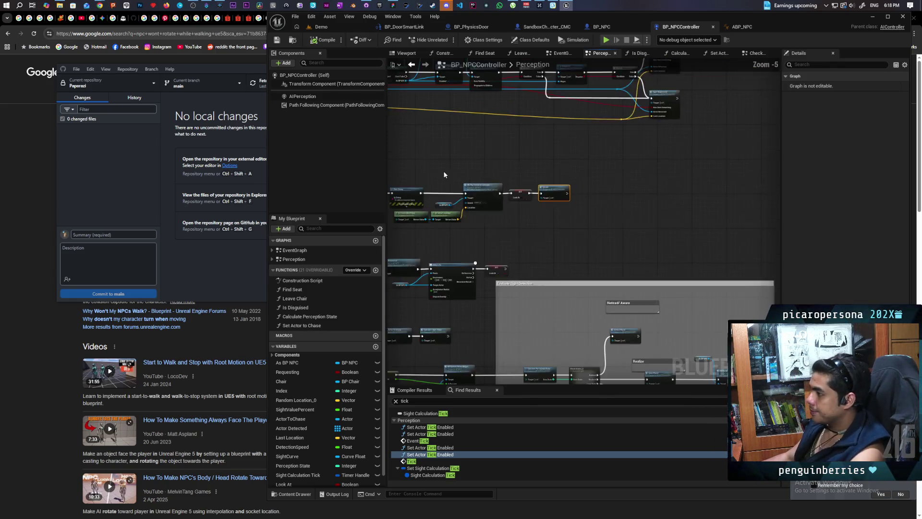
scroll(604, 192, "up", 5)
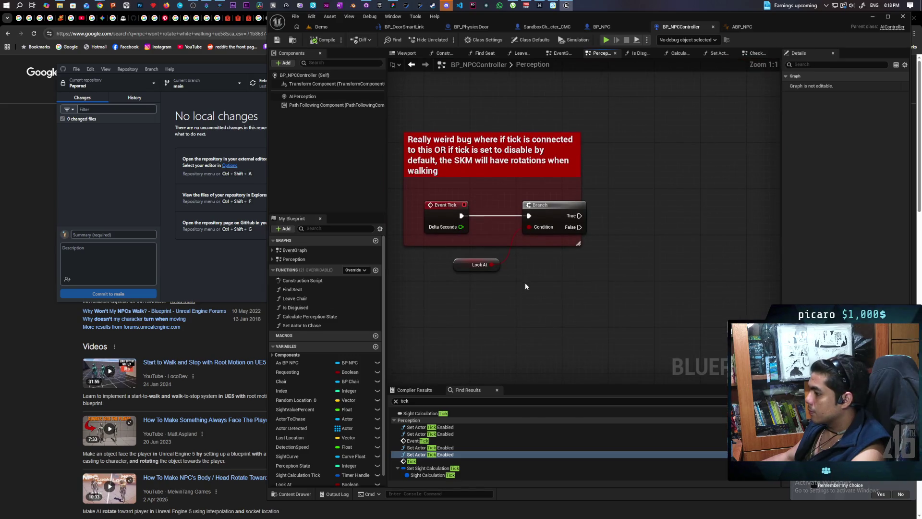
mouse_move(290, 419)
left_mouse_down()
mouse_move(459, 393)
mouse_move(549, 263)
mouse_move(624, 272)
left_mouse_up()
left_click(566, 280)
Step: Add an Is Valid check on Actor To Chase, compile, and shift the tick comment group left
key("ctrl+v")
mouse_move(638, 259)
left_mouse_down()
mouse_move(635, 216)
mouse_move(609, 215)
left_mouse_up()
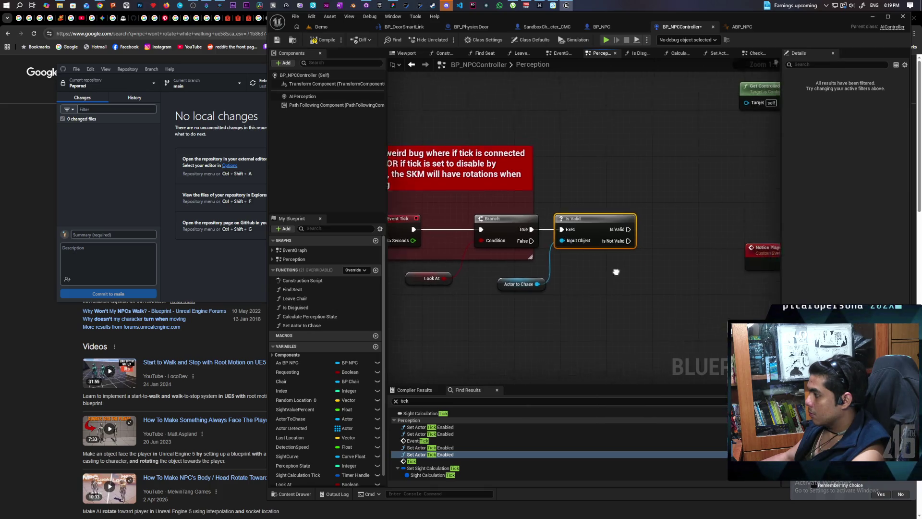
left_click(319, 47)
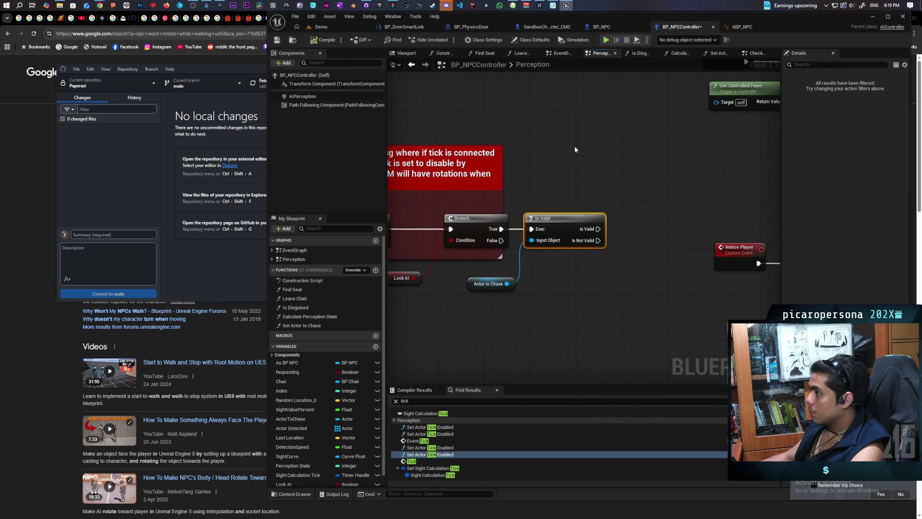
scroll(574, 146, "down", 2)
left_click_drag(443, 134, 609, 259)
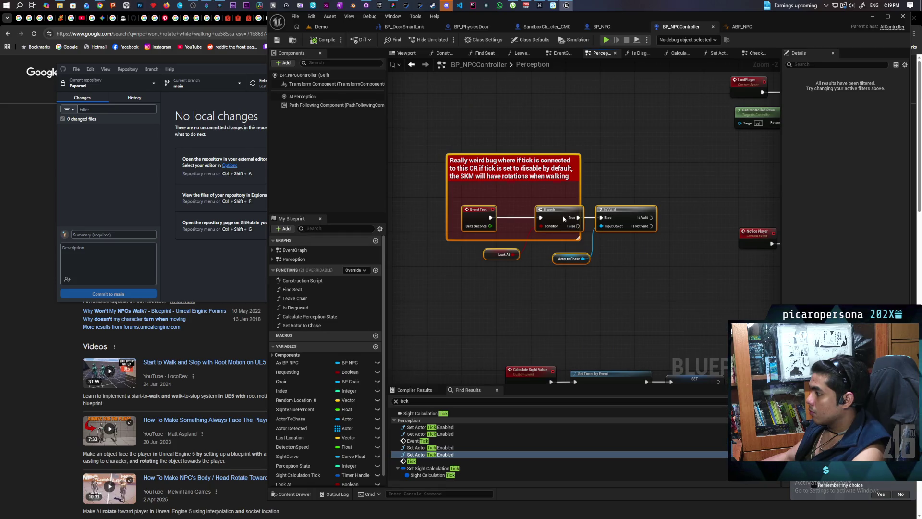
left_click_drag(563, 215, 482, 216)
left_click(560, 190)
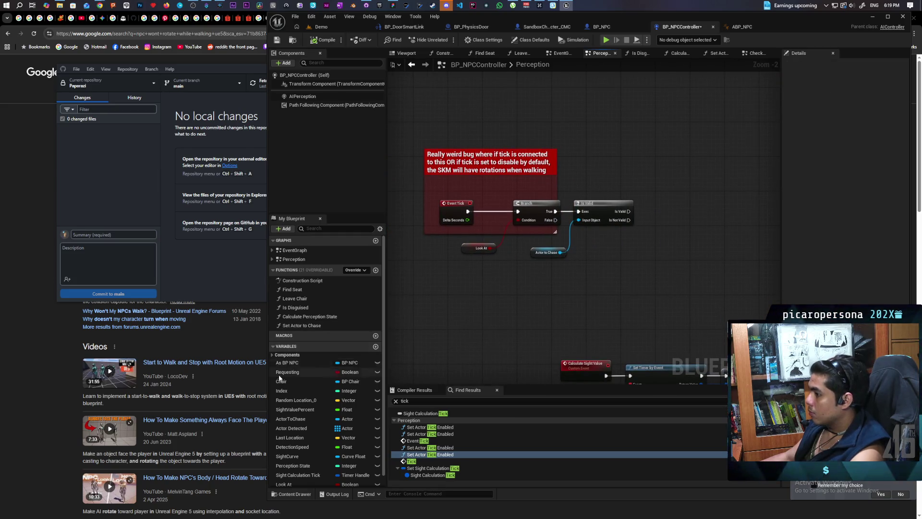
Step: Place an As BP NPC getter and add Set Actor Rotation targeting it
mouse_move(287, 363)
left_mouse_down()
mouse_move(630, 169)
mouse_move(615, 158)
mouse_move(657, 165)
left_mouse_up()
scroll(631, 180, "up", 1)
scroll(631, 181, "up", 1)
type("l")
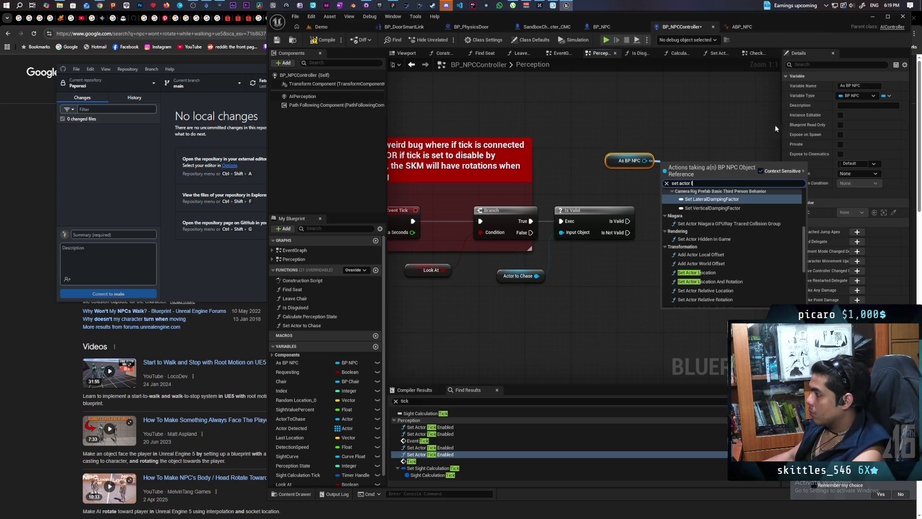
key("BackSpace")
type("rota")
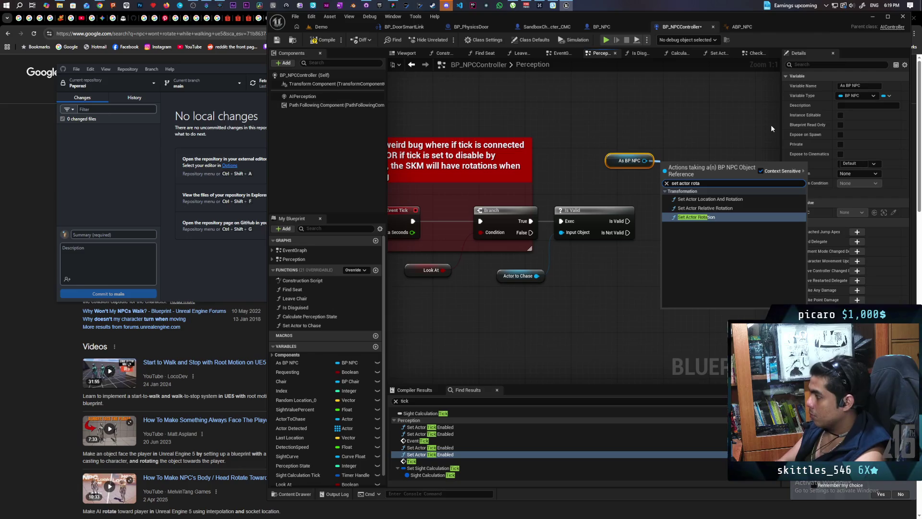
key("Return")
left_click_drag(696, 164, 696, 199)
Step: Run Is Valid into Set Actor Rotation, split its New Rotation pin, and save
left_click_drag(627, 220, 666, 216)
left_click_drag(697, 212, 708, 218)
right_click(678, 246)
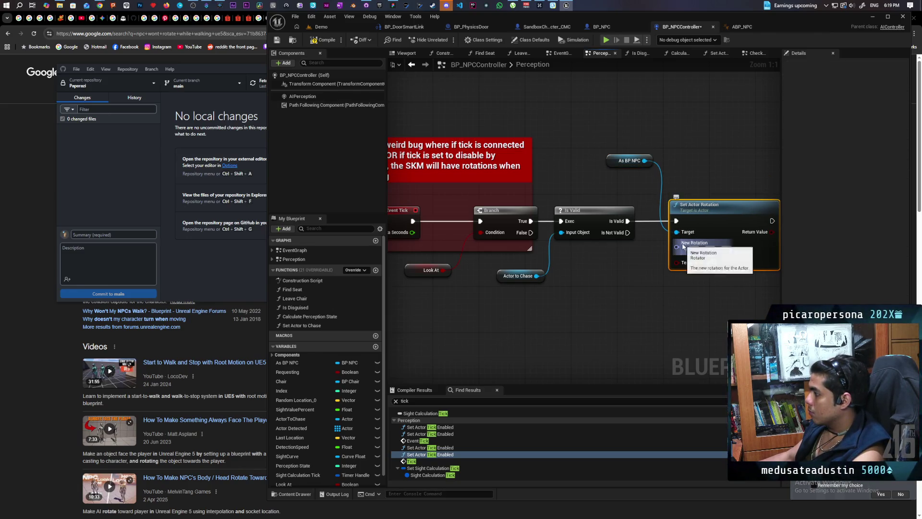
left_click(705, 275)
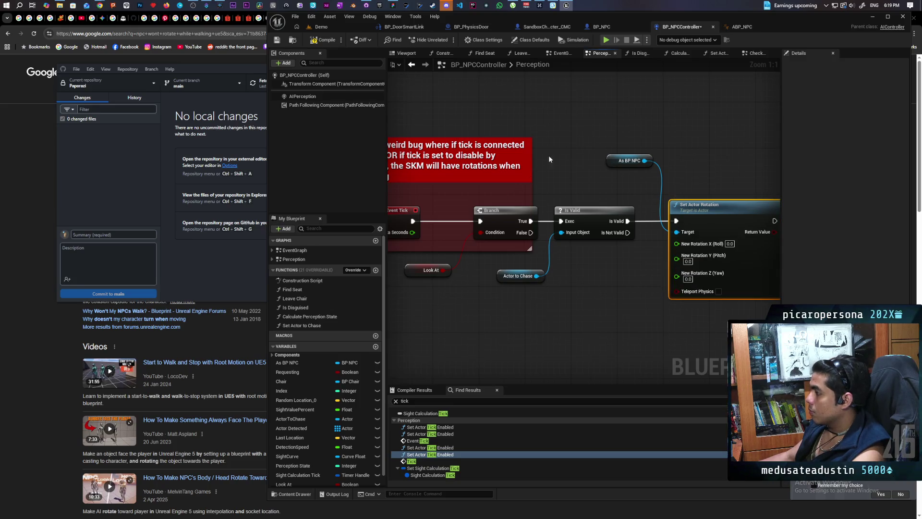
key("ctrl+s")
Step: Add Get Actor Location on the As BP NPC getter
mouse_move(607, 160)
left_mouse_down()
mouse_move(563, 159)
mouse_move(656, 149)
left_mouse_up()
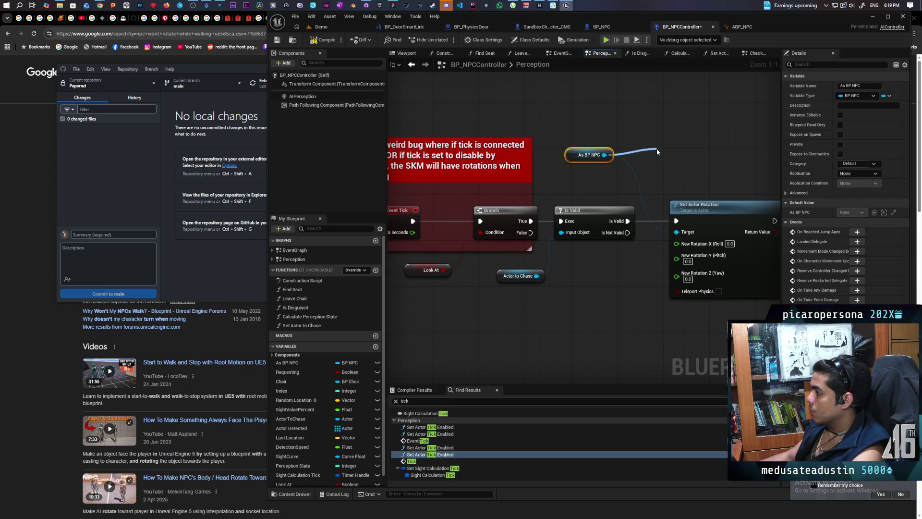
type("actor loca")
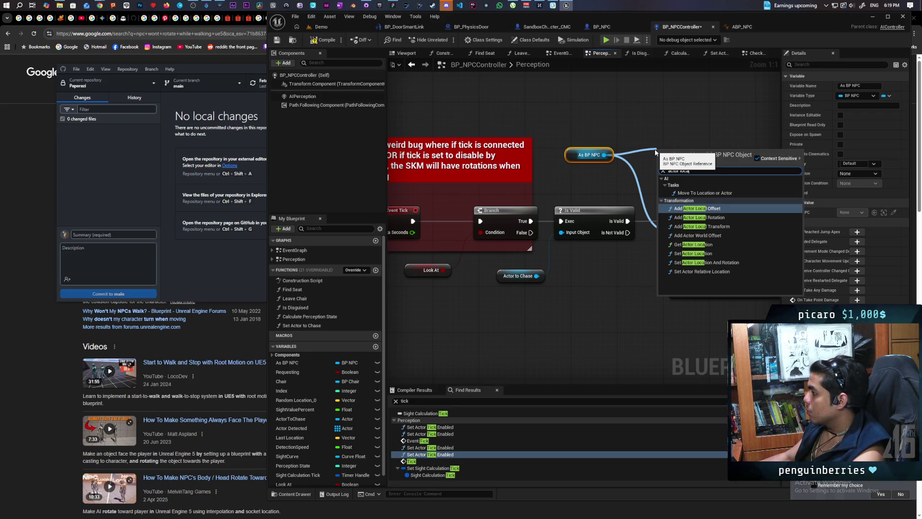
left_click(693, 245)
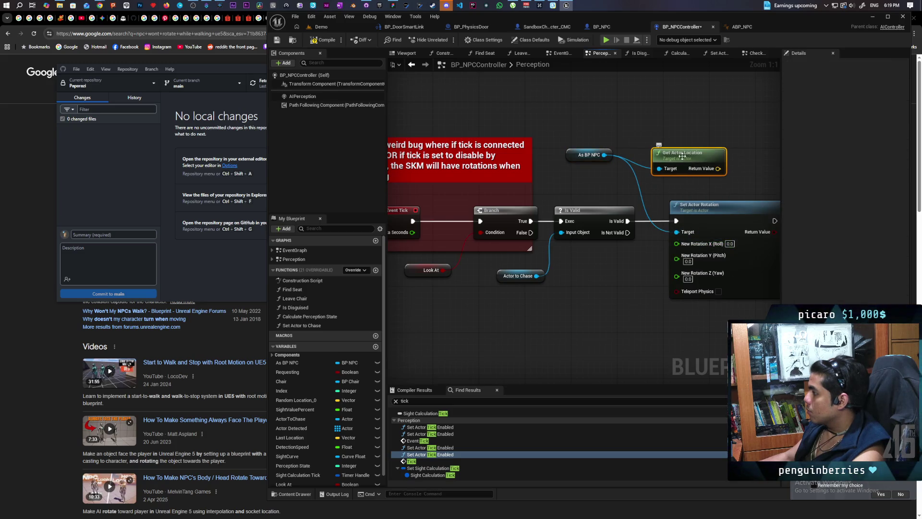
Step: Duplicate Get Actor Location and target the copy at Actor To Chase
key("ctrl+c")
key("ctrl+v")
mouse_move(537, 276)
left_mouse_down()
mouse_move(573, 303)
mouse_move(561, 303)
left_mouse_up()
Step: Add Find Look at Rotation from the NPC's location, with the chased actor's location as Target
mouse_move(706, 170)
left_mouse_down()
mouse_move(688, 158)
mouse_move(636, 251)
mouse_move(625, 247)
left_mouse_up()
type("look at")
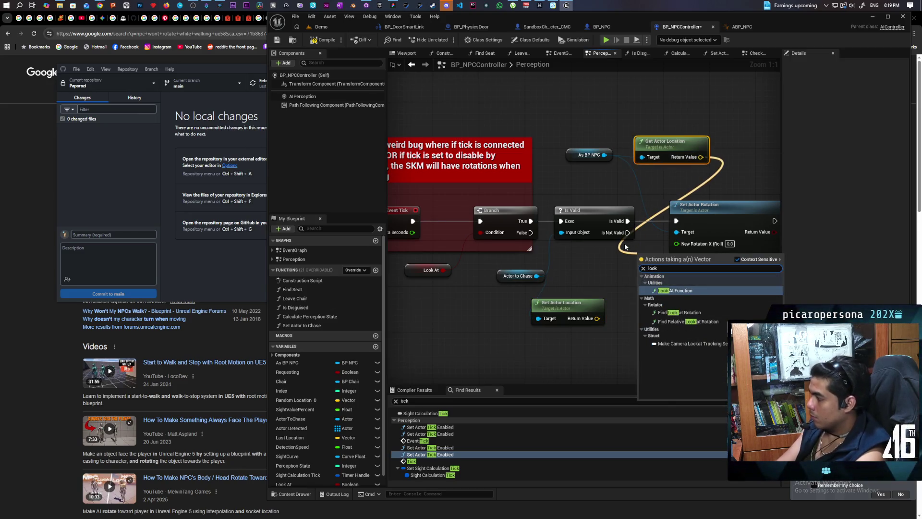
key("Return")
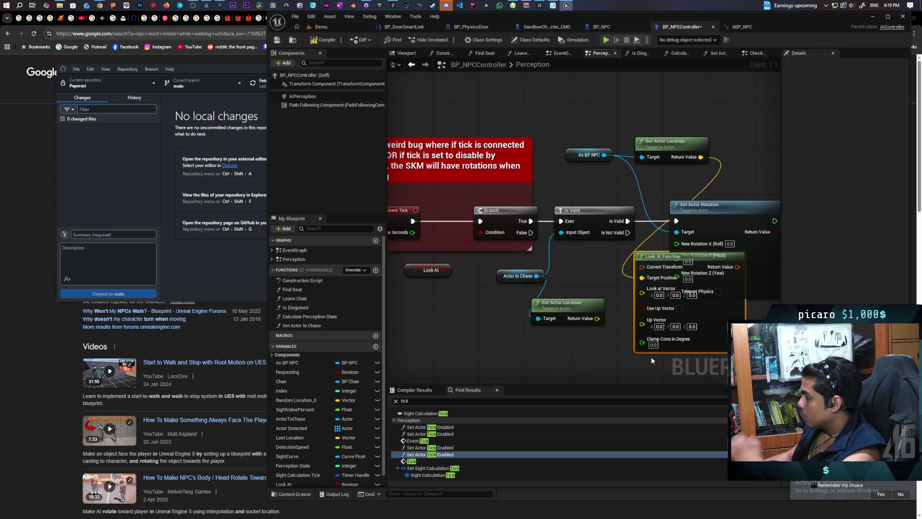
key("Delete")
left_click_drag(701, 157, 715, 155)
type("findloo")
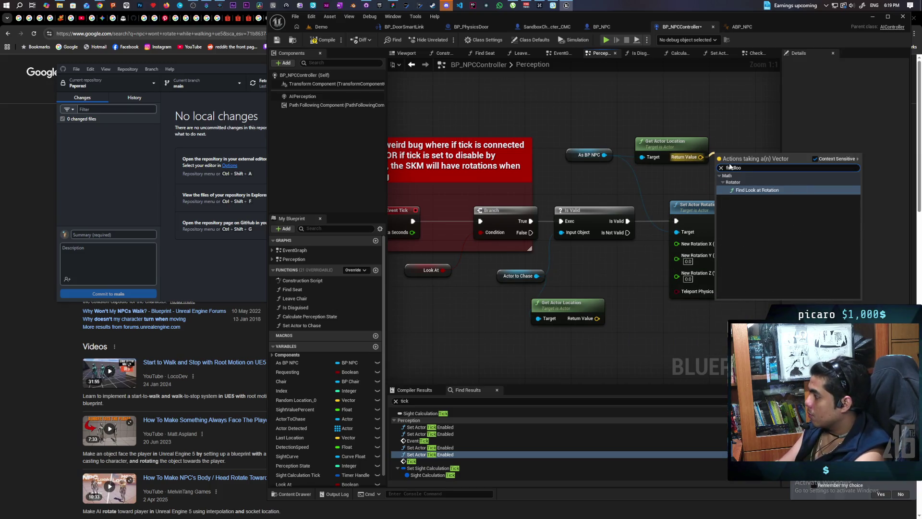
key("Return")
left_click_drag(729, 163, 598, 270)
left_click_drag(597, 318, 590, 284)
Step: Split the look-at rotation so its Yaw feeds Set Actor Rotation, save, and return to Demo
right_click(644, 278)
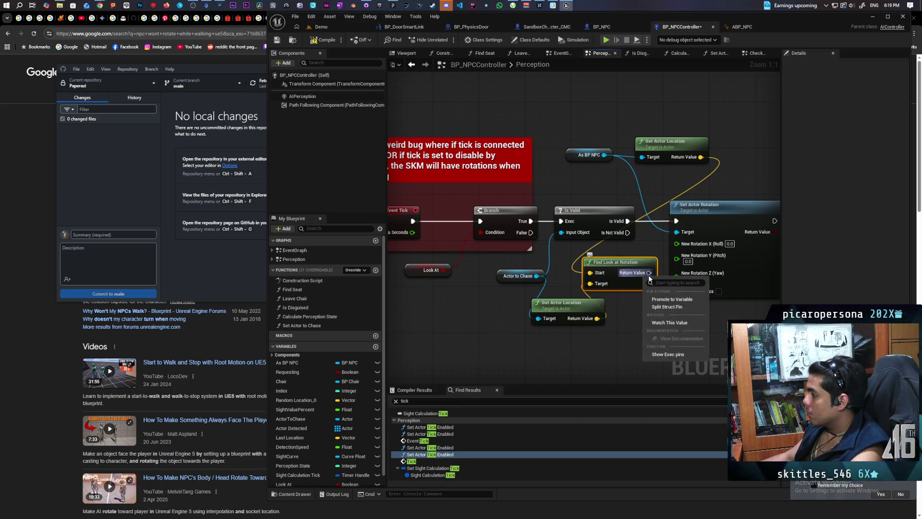
left_click(663, 304)
mouse_move(637, 269)
left_mouse_down()
mouse_move(620, 257)
mouse_move(677, 276)
left_mouse_up()
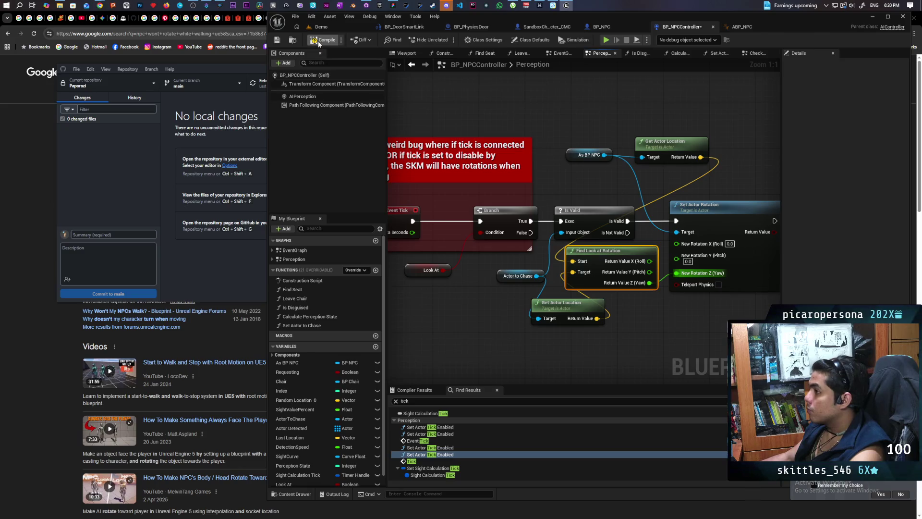
key("ctrl+s")
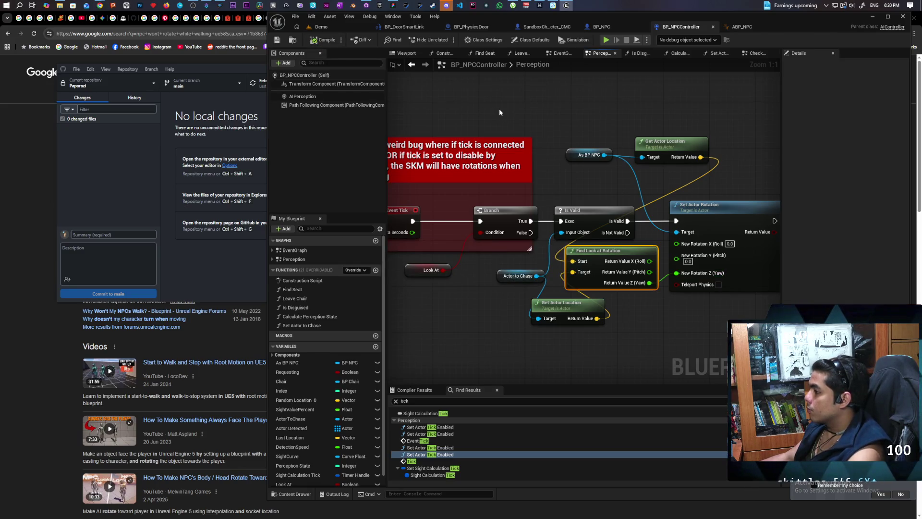
left_click(321, 27)
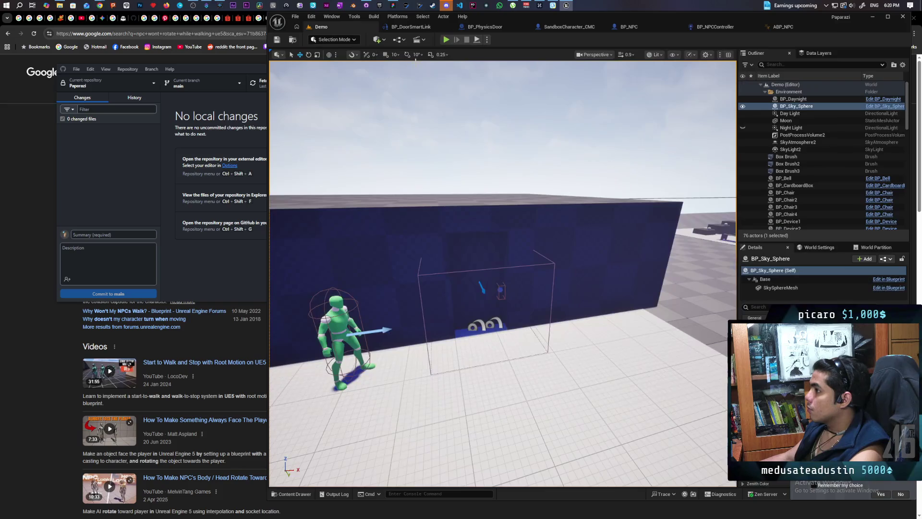
key("alt+p")
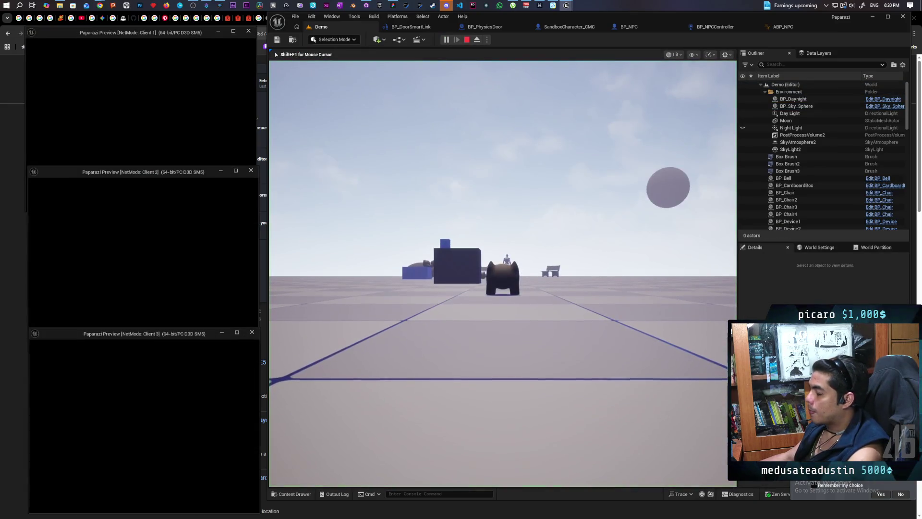
left_click(356, 325)
key("w")
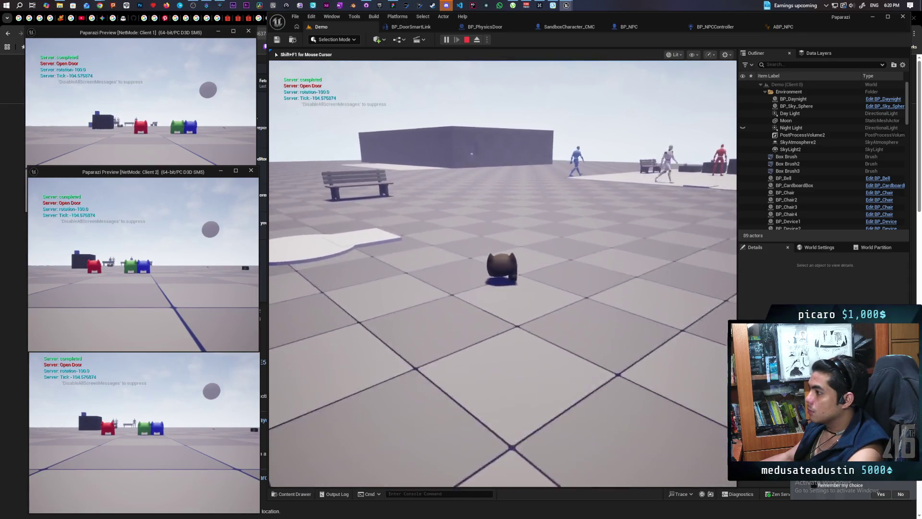
key("w")
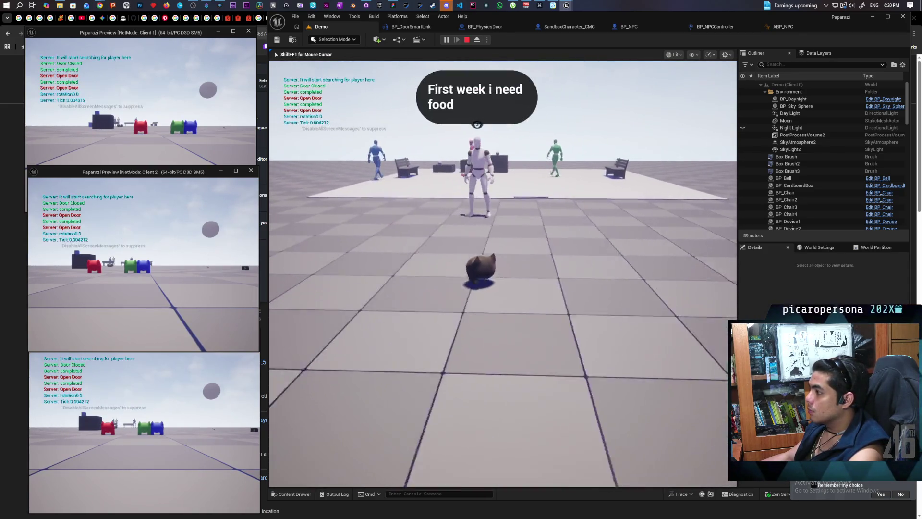
key("s")
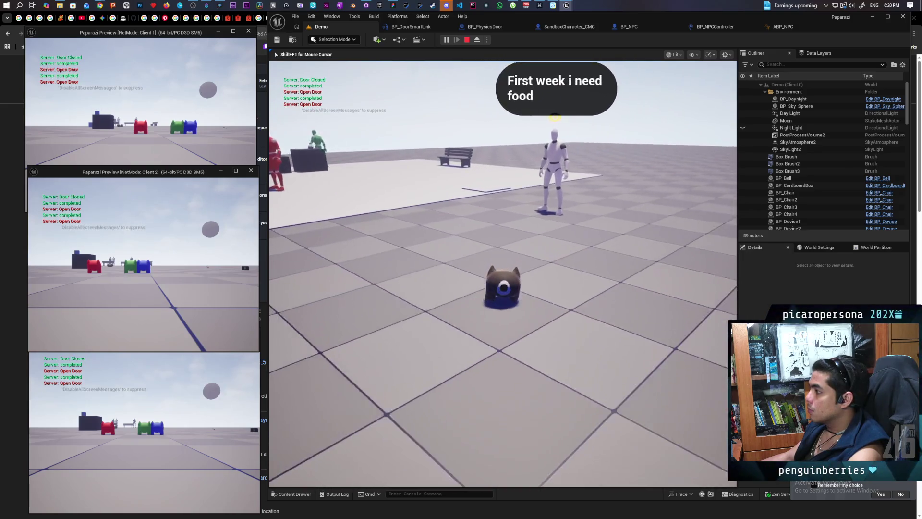
key("s")
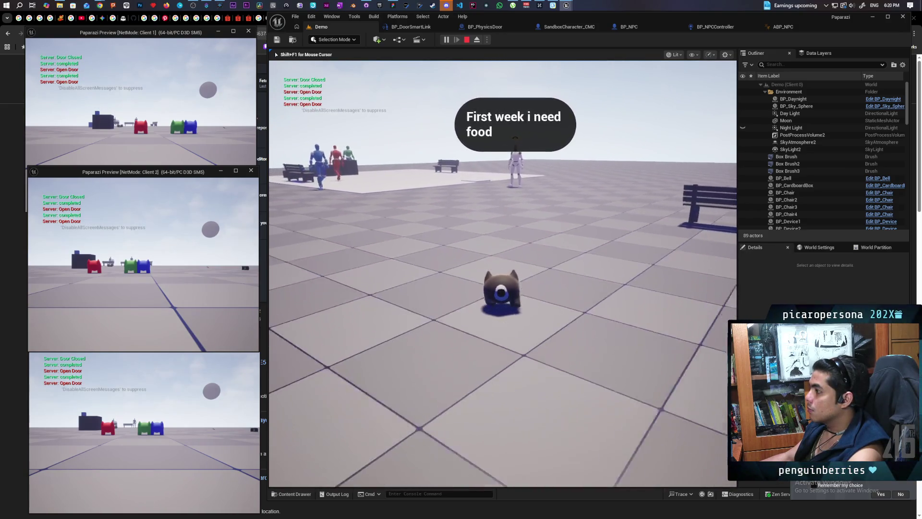
key("s")
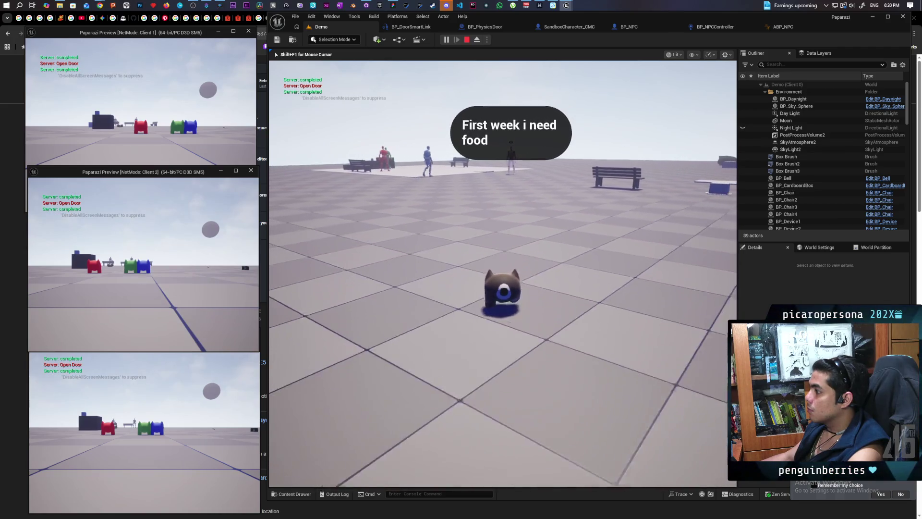
key("s")
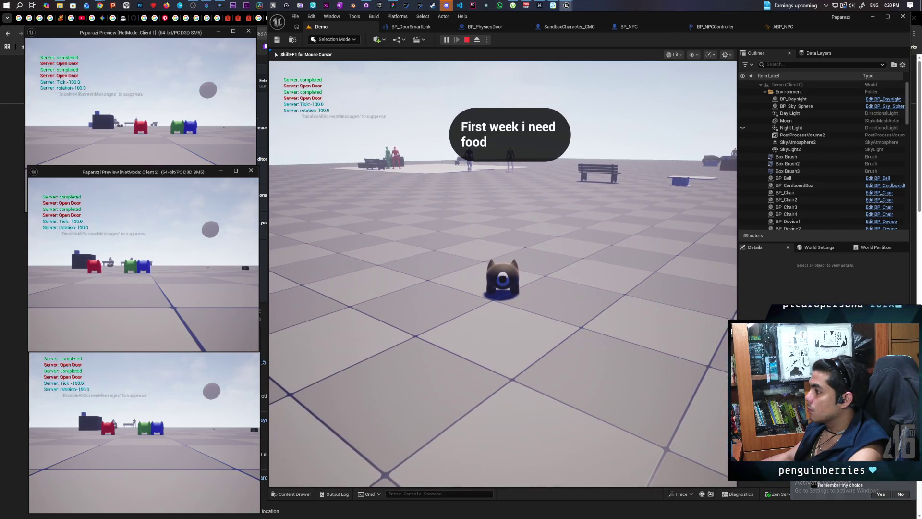
key("w")
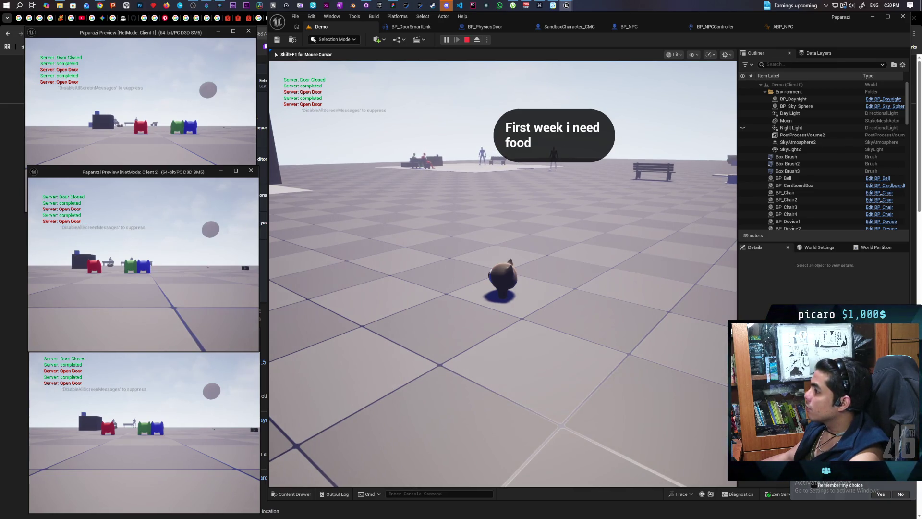
key("a")
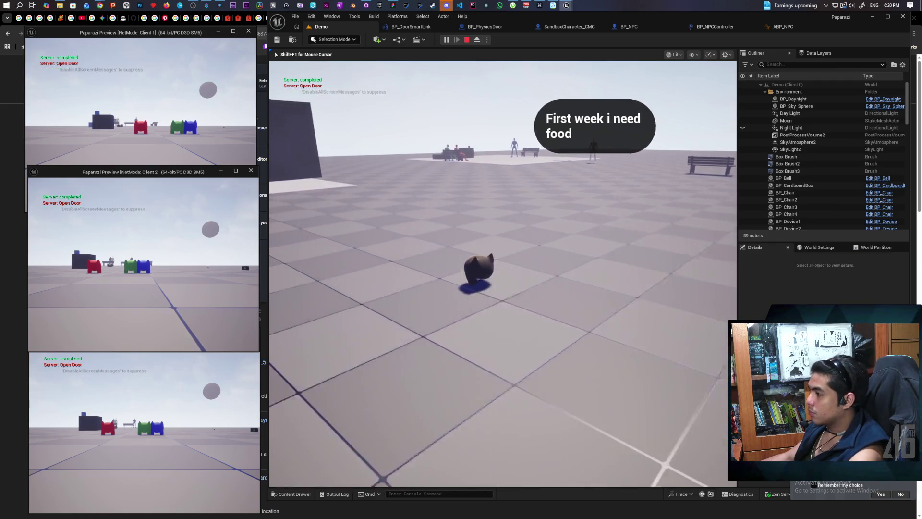
key("a")
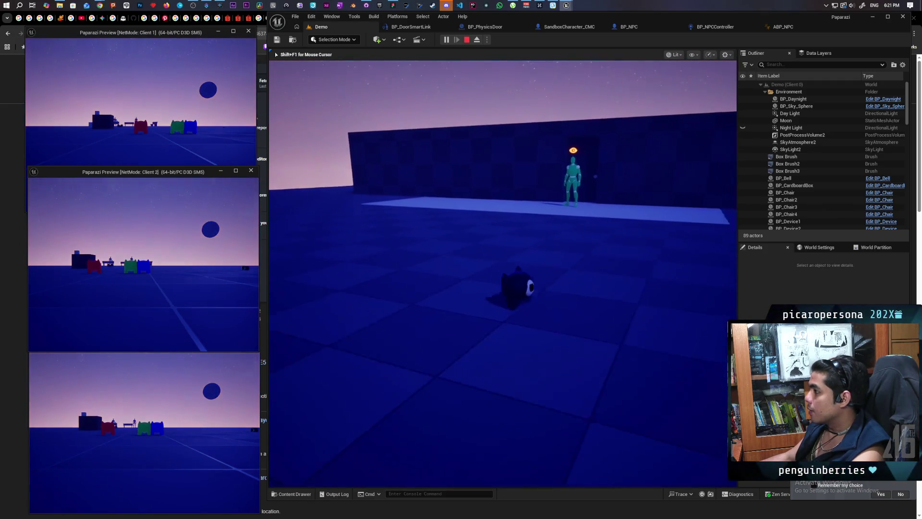
key("w")
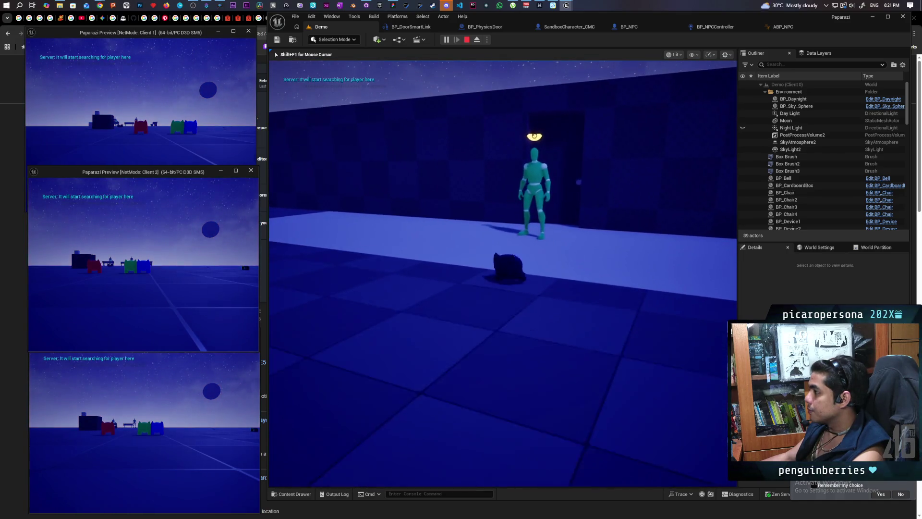
key("s")
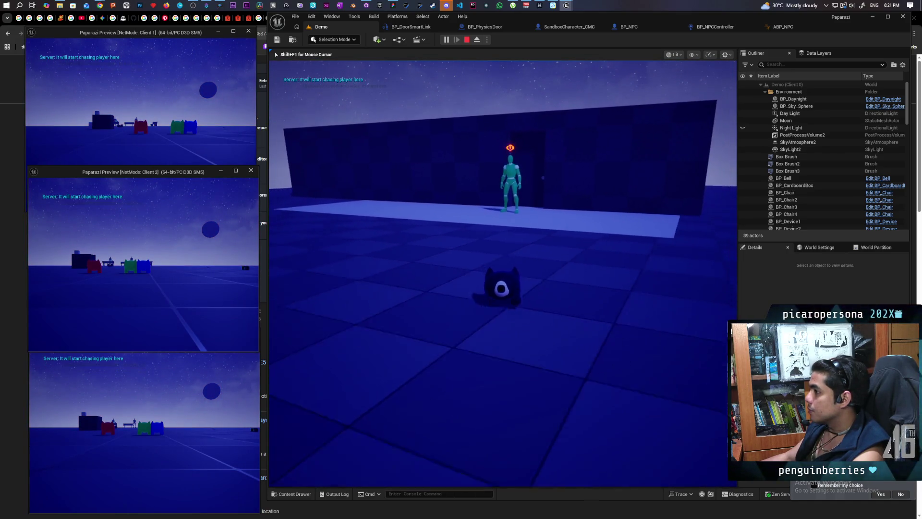
key("Escape")
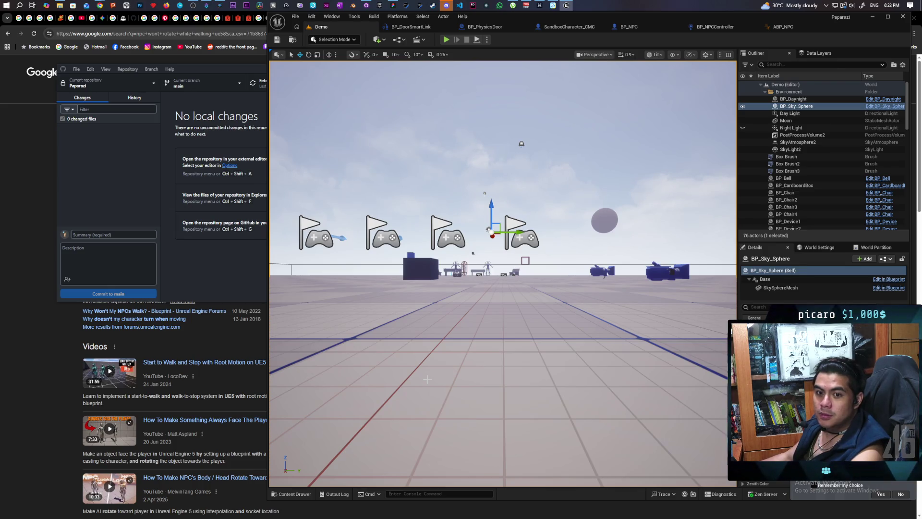
Step: Review BP_NPCController's Perception graph, compile and save it, then go back to the Demo level
left_click(632, 27)
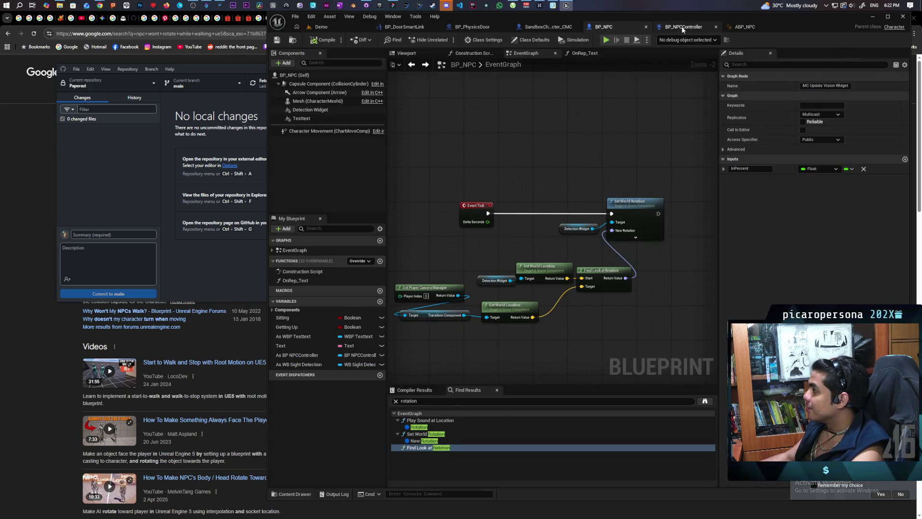
left_click(682, 28)
scroll(577, 189, "down", 3)
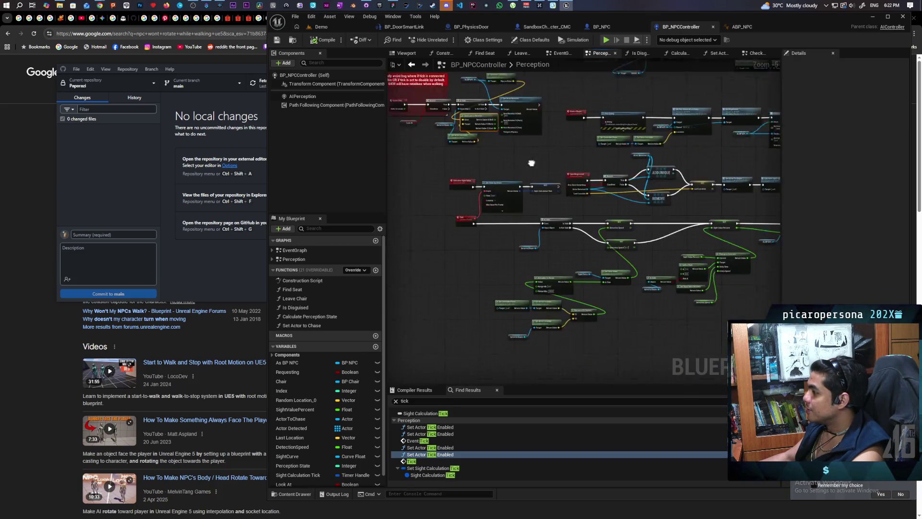
scroll(528, 206, "up", 4)
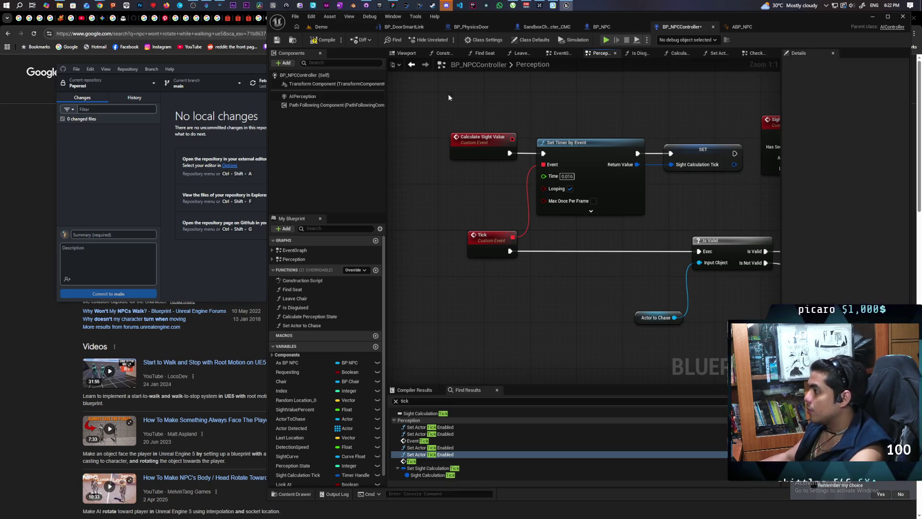
left_click(323, 40)
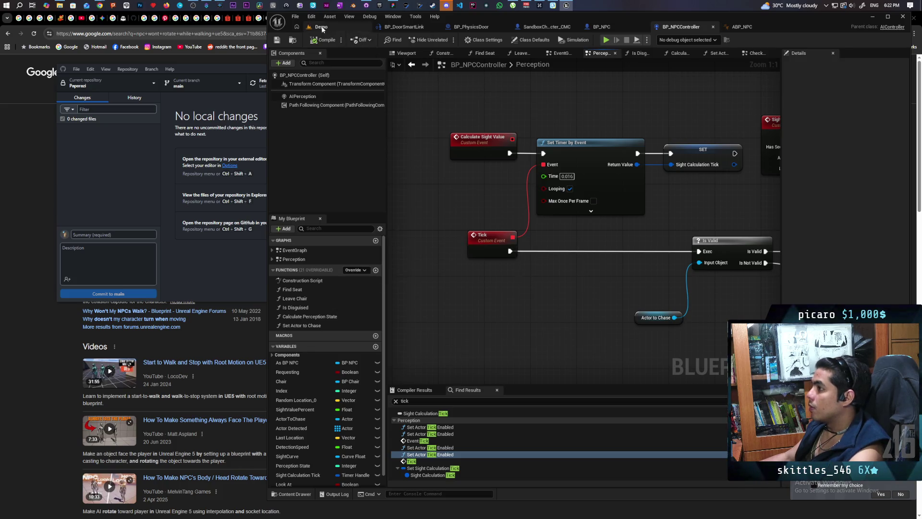
left_click(322, 27)
Step: Playtest the Demo level, walking the cat toward the NPC and back away, then stop
key("alt+p")
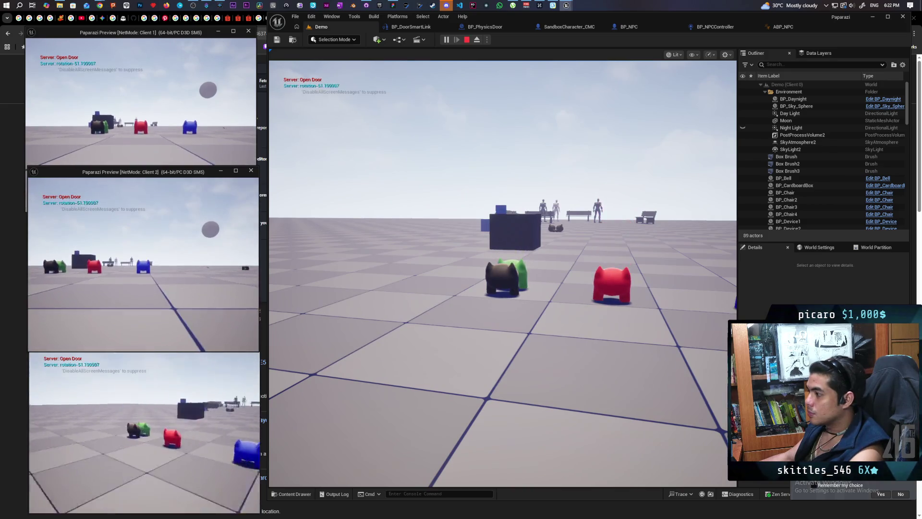
left_click(432, 144)
key("w")
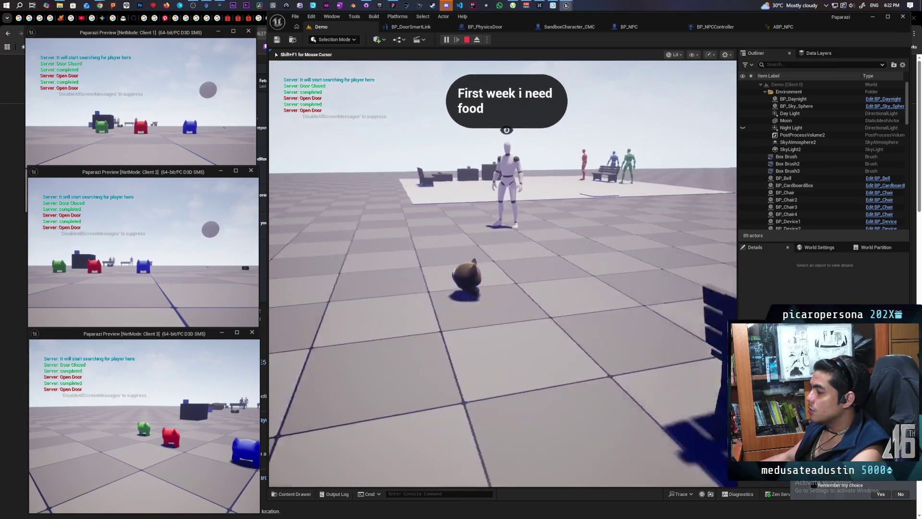
key("s")
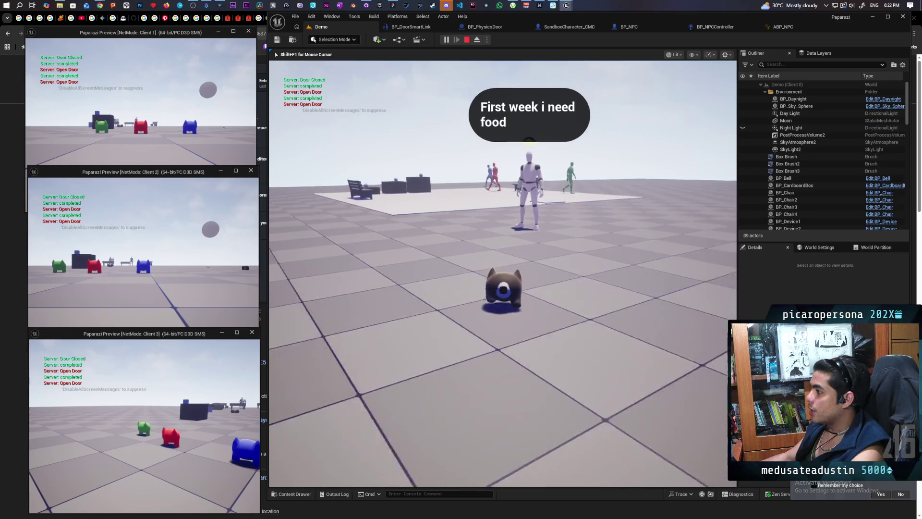
key("s")
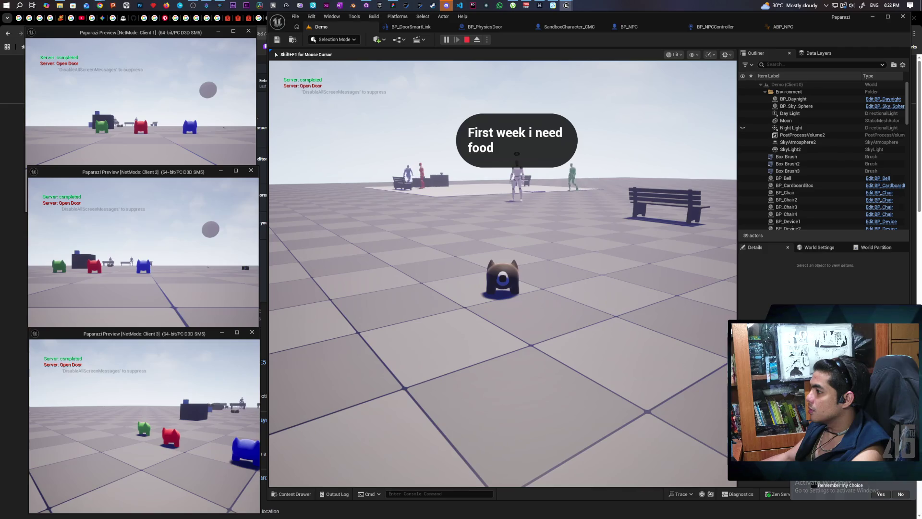
key("s")
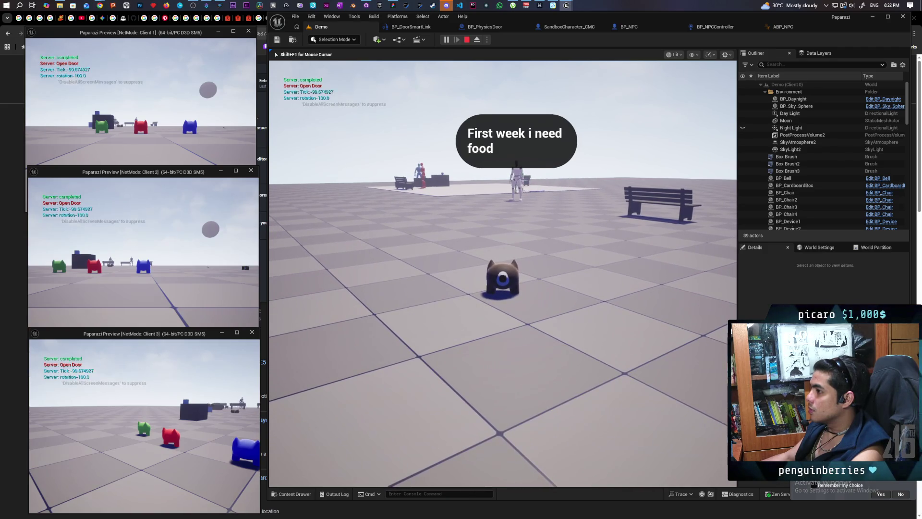
key("Escape")
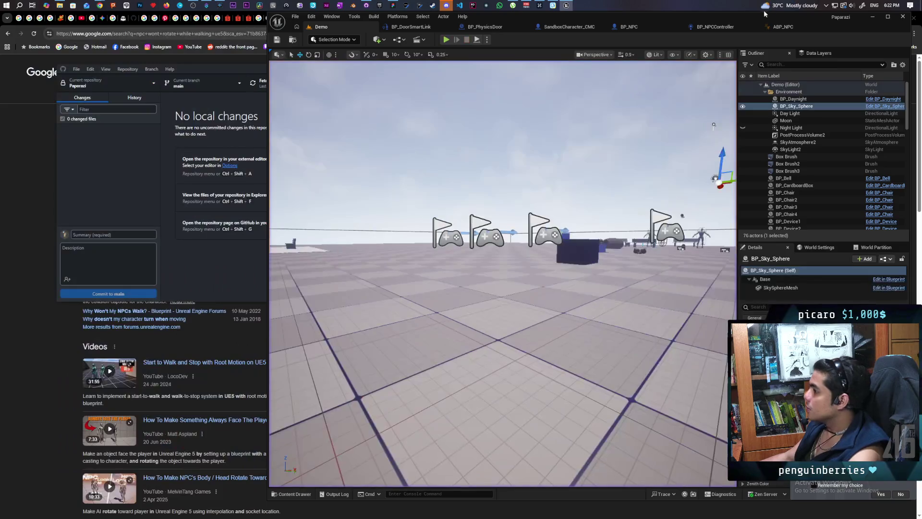
left_click(788, 26)
left_click(695, 27)
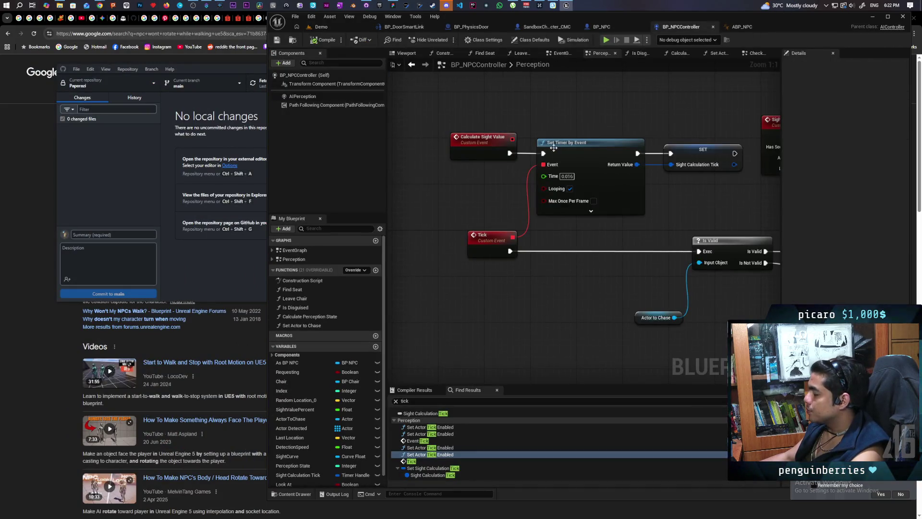
scroll(579, 111, "down", 6)
scroll(571, 293, "up", 2)
mouse_move(571, 293)
left_mouse_down()
mouse_move(504, 158)
mouse_move(375, 124)
left_mouse_up()
mouse_move(604, 221)
left_mouse_down()
mouse_move(490, 208)
mouse_move(552, 237)
mouse_move(445, 220)
left_mouse_up()
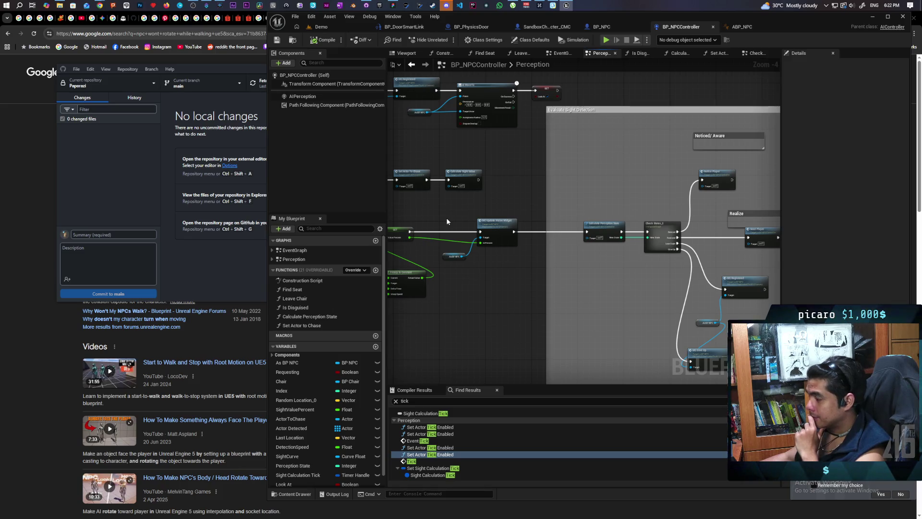
left_click(321, 27)
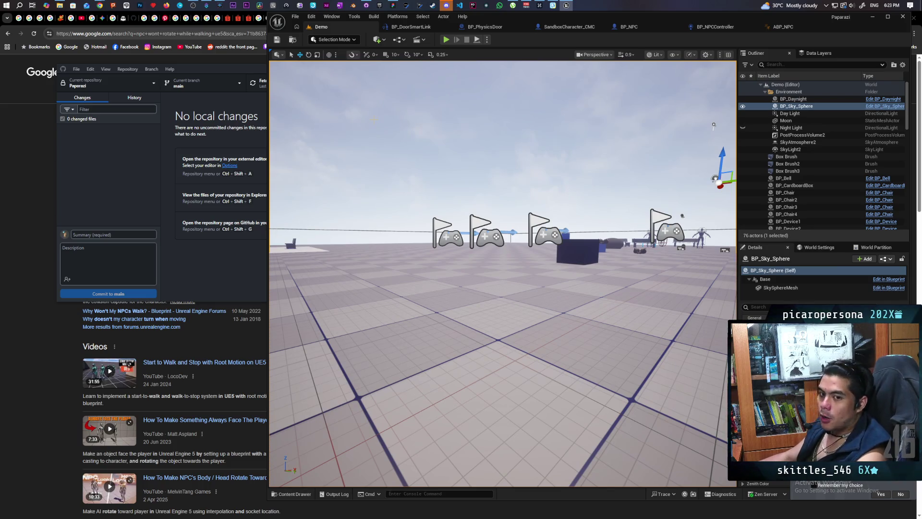
Step: Browse the Content Drawer to Core > Requests and open C_RequestSystem
left_click(291, 493)
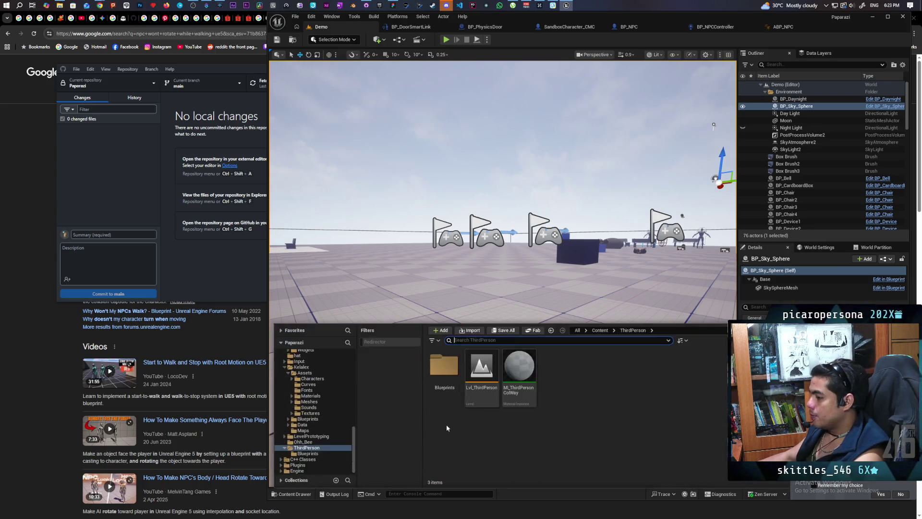
left_click(600, 331)
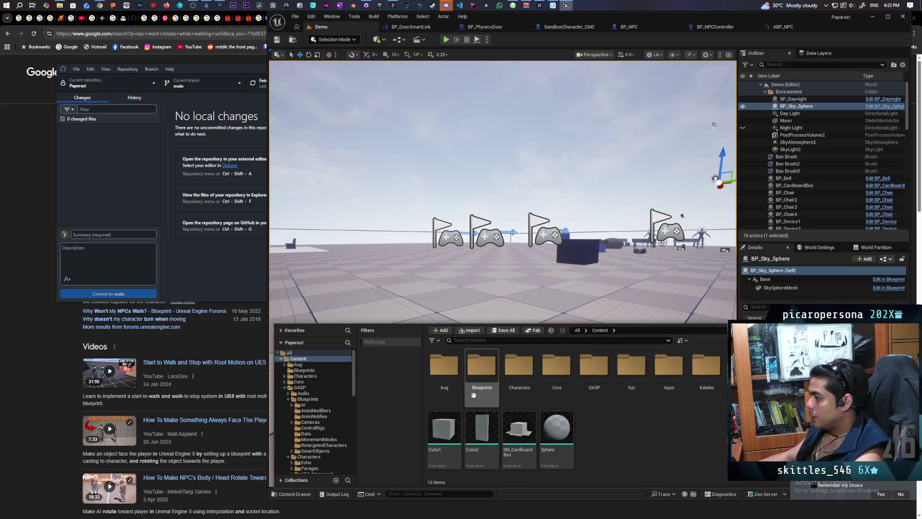
double_click(557, 365)
left_click(558, 365)
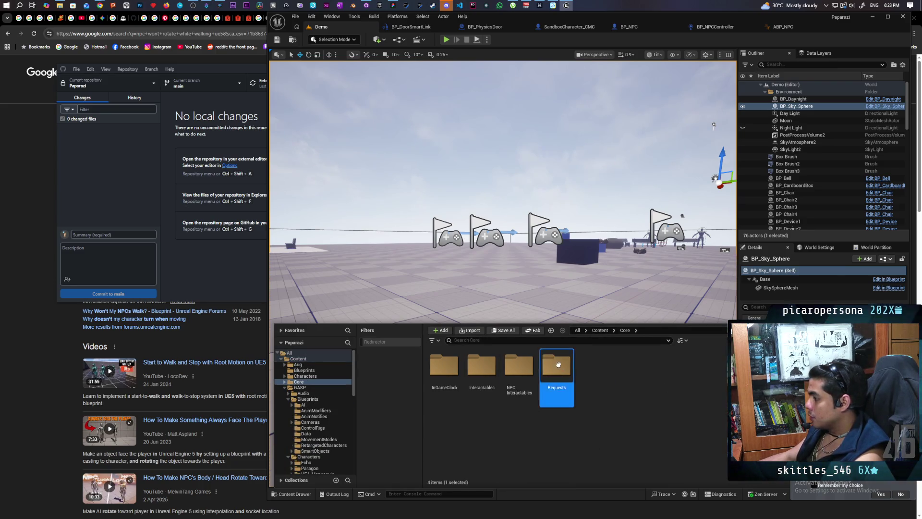
double_click(558, 364)
left_click(520, 376)
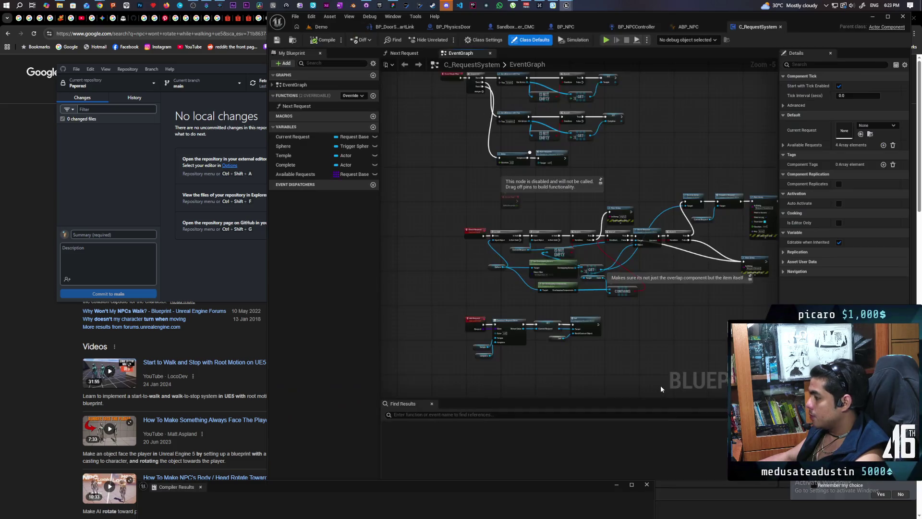
Step: Locate the Complete Request chain and open Request_Base at its Init event
scroll(651, 336, "up", 2)
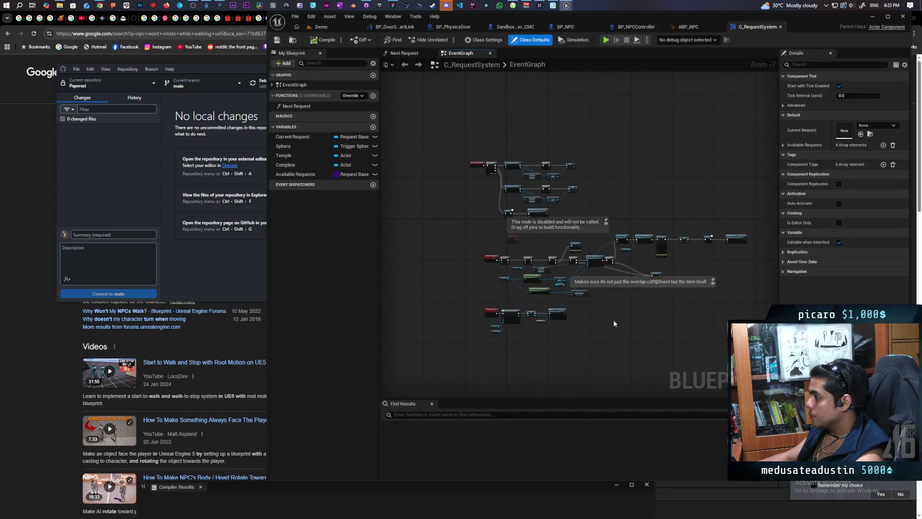
left_click_drag(621, 313, 425, 409)
mouse_move(629, 334)
left_mouse_down()
mouse_move(543, 346)
mouse_move(560, 330)
mouse_move(658, 330)
mouse_move(487, 344)
mouse_move(685, 327)
mouse_move(710, 304)
mouse_move(722, 252)
left_mouse_up()
scroll(662, 298, "up", 2)
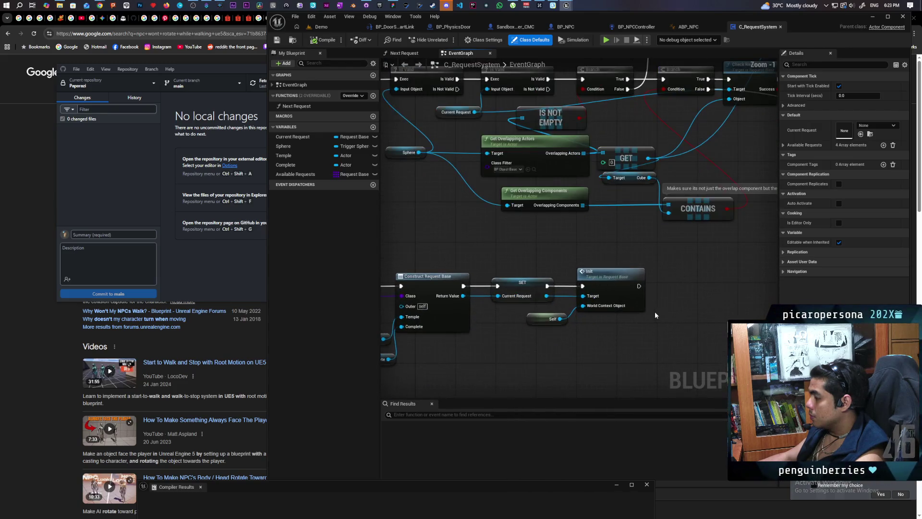
double_click(626, 286)
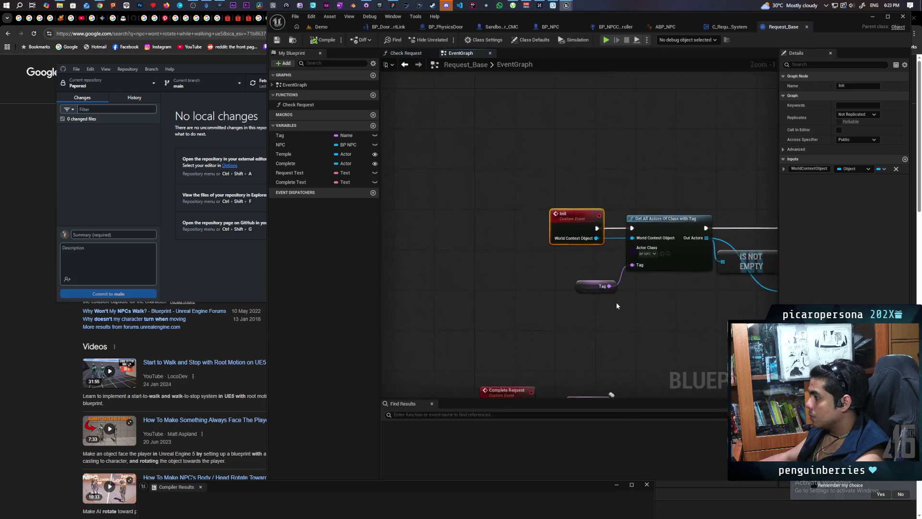
Step: In Request_Base, add a Cast to BP_NPCController node from the NPC reference
scroll(484, 303, "down", 3)
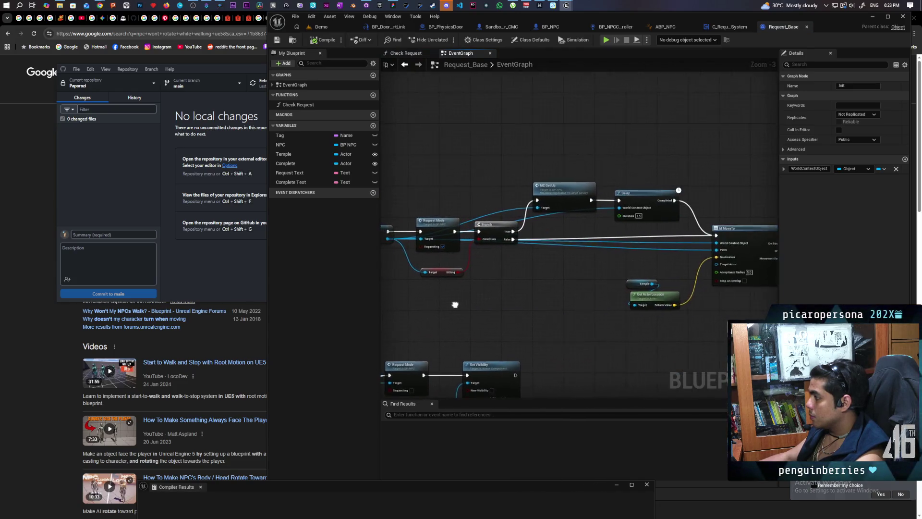
left_click_drag(544, 320, 401, 300)
scroll(539, 304, "up", 1)
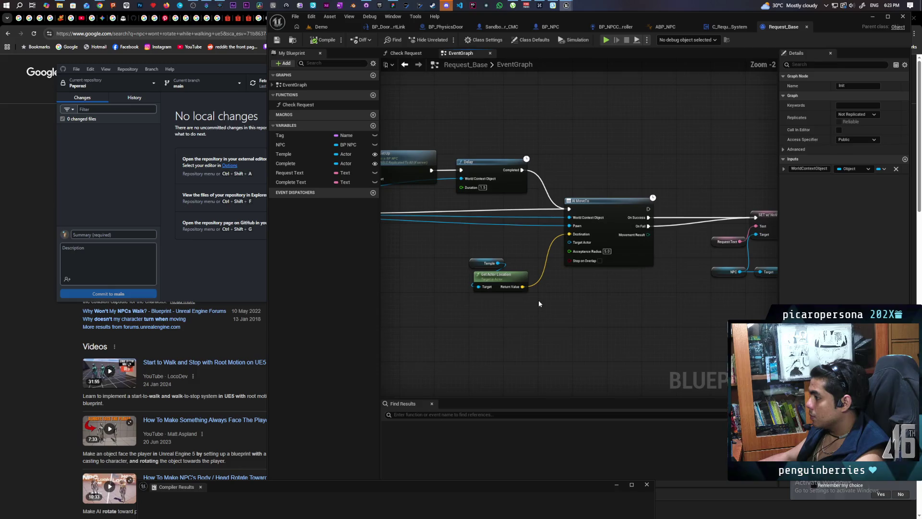
left_click(618, 267)
left_click_drag(596, 320, 580, 315)
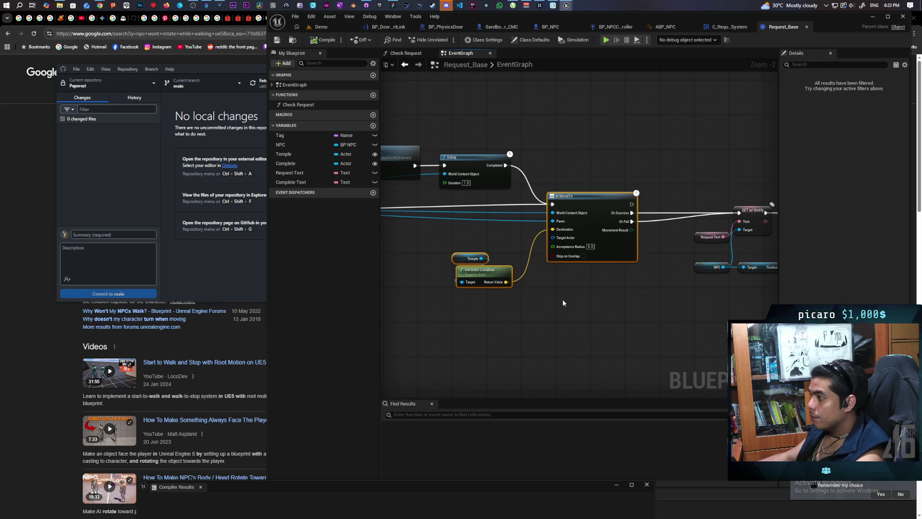
left_click_drag(584, 308, 395, 303)
left_click_drag(468, 309, 652, 304)
mouse_move(579, 303)
left_mouse_down()
mouse_move(599, 309)
mouse_move(566, 307)
mouse_move(556, 295)
mouse_move(677, 295)
mouse_move(681, 287)
mouse_move(512, 273)
mouse_move(708, 267)
mouse_move(542, 273)
mouse_move(632, 270)
left_mouse_up()
mouse_move(420, 215)
left_mouse_down()
mouse_move(492, 222)
mouse_move(666, 299)
left_mouse_up()
type("get npc")
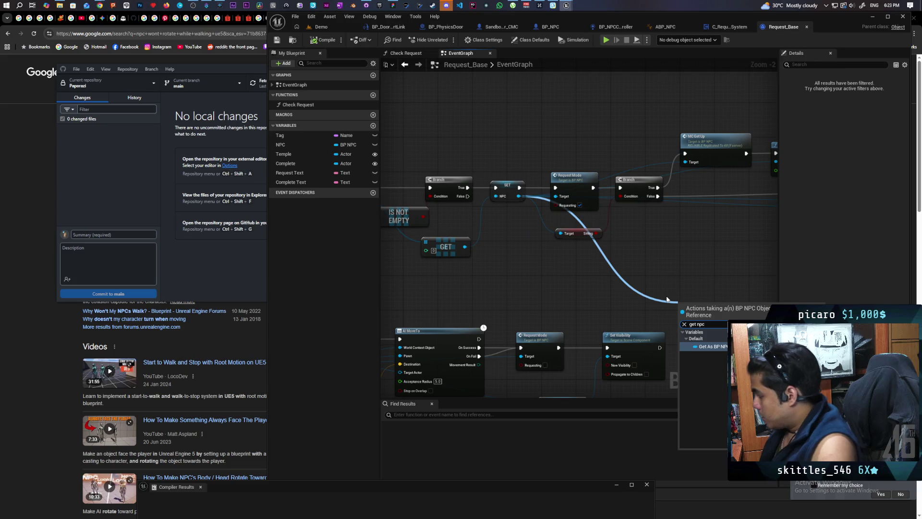
key("Return")
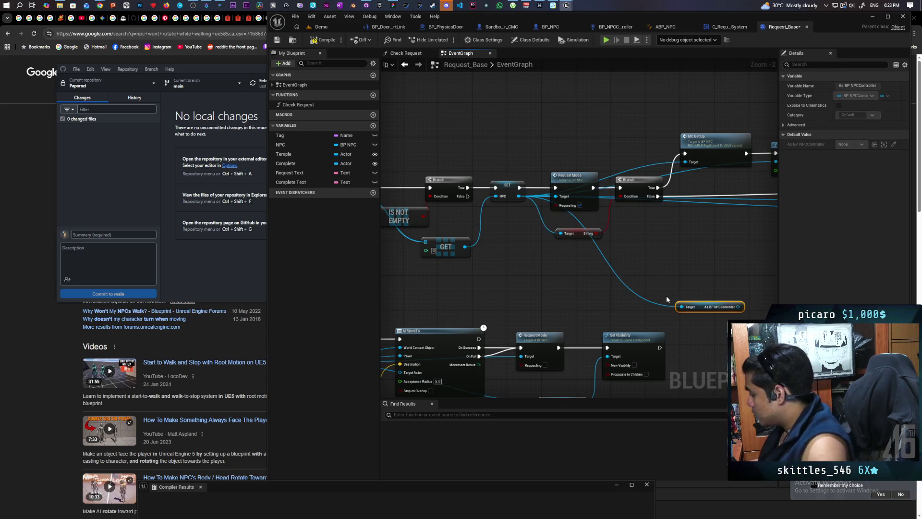
Step: Position the As BP NPCController cast node, compile Request_Base, and return to BP_NPCController
left_click_drag(608, 297, 547, 260)
left_click_drag(567, 277, 664, 272)
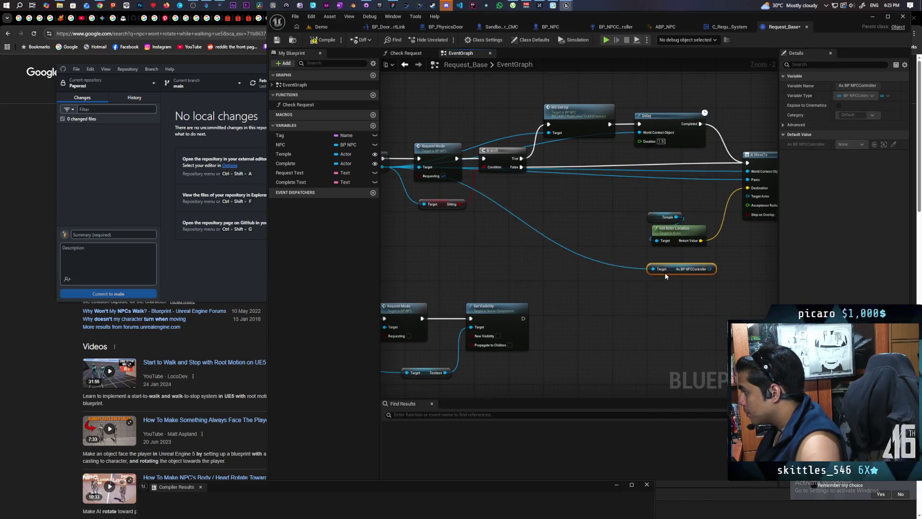
left_click(323, 40)
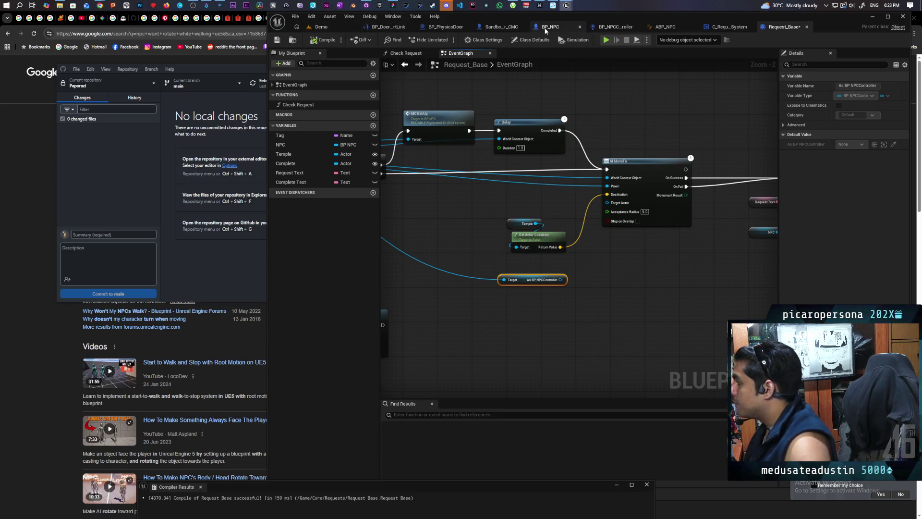
left_click(617, 27)
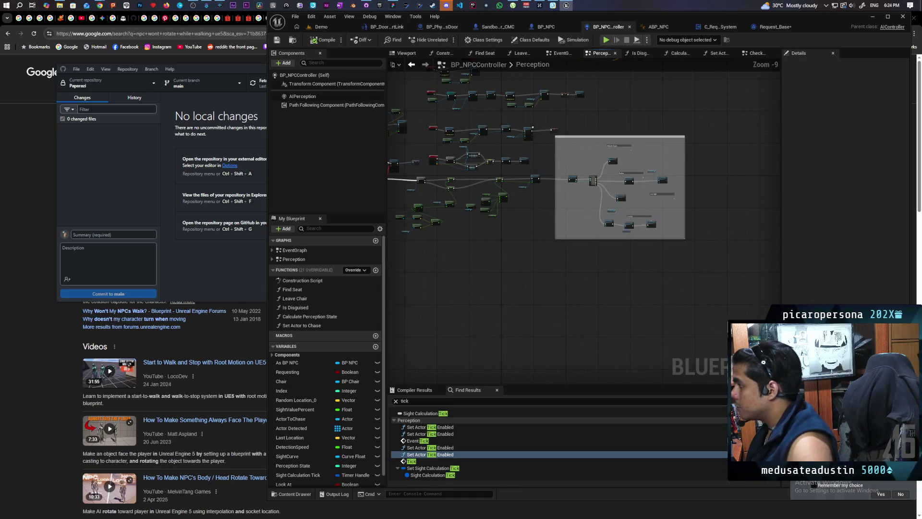
Step: In BP_NPCController's EventGraph, connect an As BP NPC getter to AI MoveTo's Pawn input
left_click(562, 54)
scroll(579, 184, "down", 4)
scroll(555, 191, "up", 5)
scroll(555, 191, "up", 1)
mouse_move(555, 191)
left_mouse_down()
mouse_move(576, 178)
mouse_move(500, 133)
mouse_move(640, 138)
mouse_move(573, 132)
mouse_move(592, 188)
left_mouse_up()
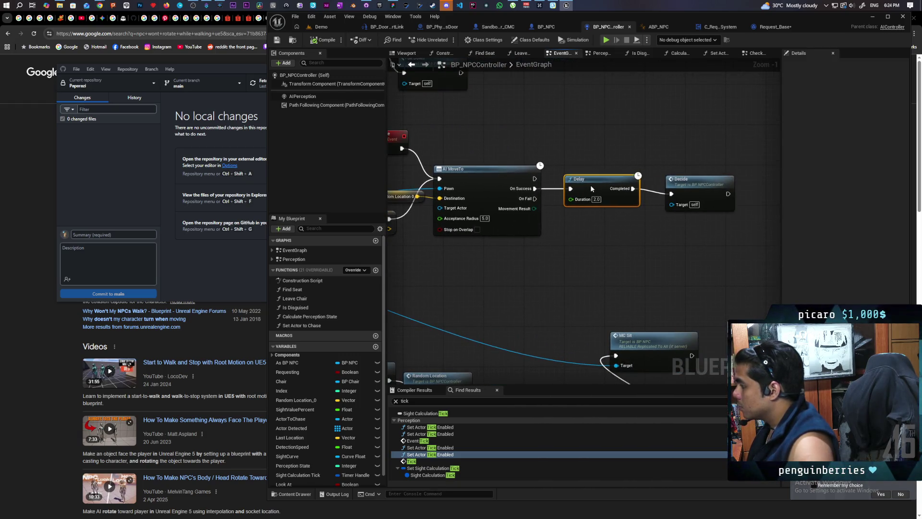
left_click(684, 186)
mouse_move(569, 229)
left_mouse_down()
mouse_move(687, 215)
mouse_move(638, 231)
left_mouse_up()
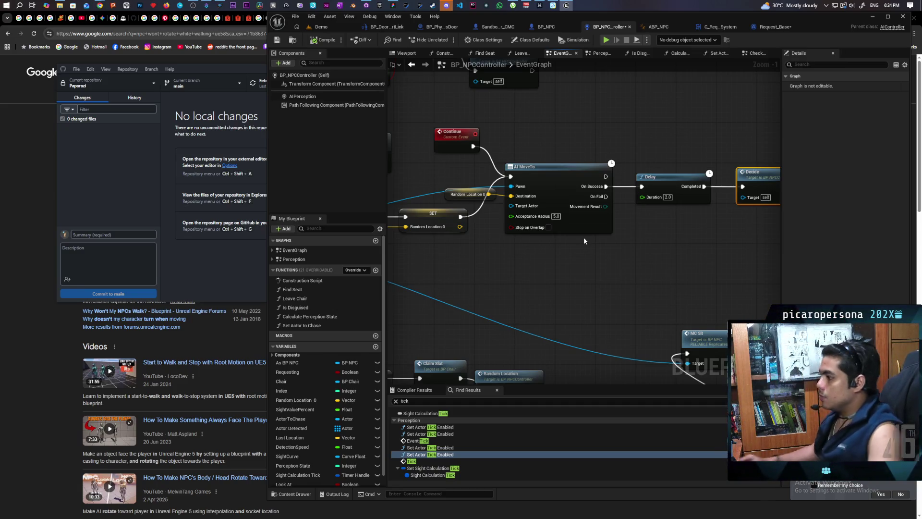
mouse_move(652, 220)
left_mouse_down()
mouse_move(662, 219)
mouse_move(550, 232)
left_mouse_up()
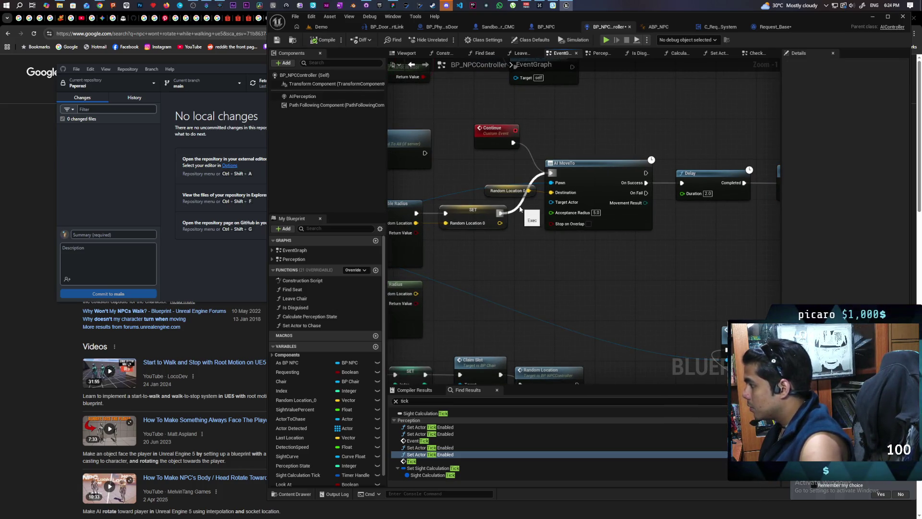
scroll(520, 208, "down", 2)
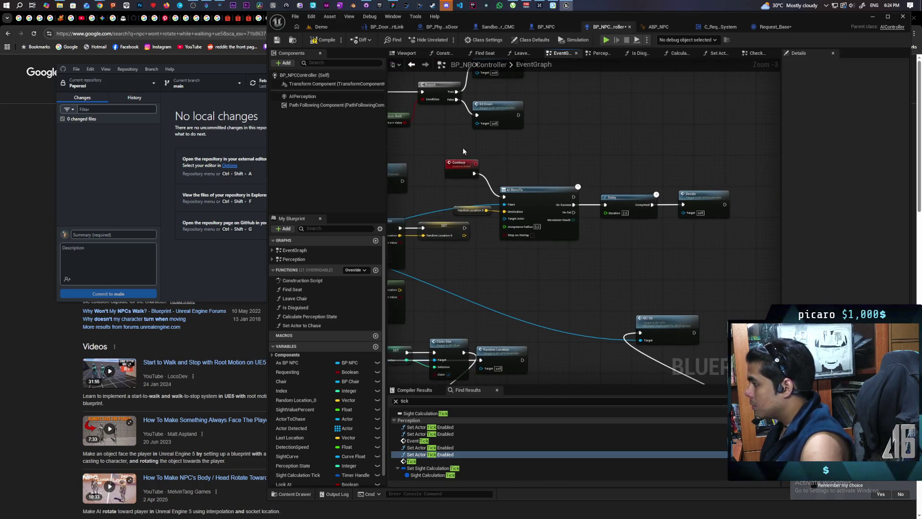
mouse_move(413, 223)
left_mouse_down()
mouse_move(569, 204)
mouse_move(584, 190)
left_mouse_up()
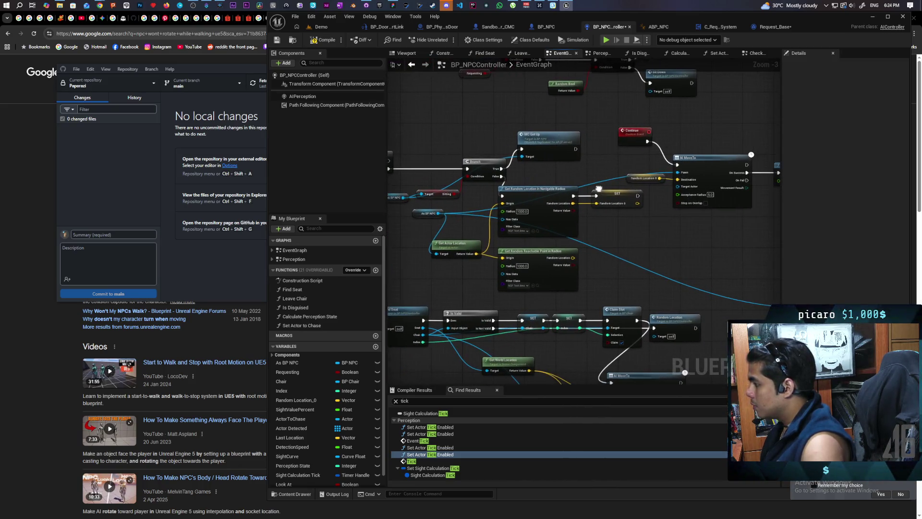
left_click(429, 214)
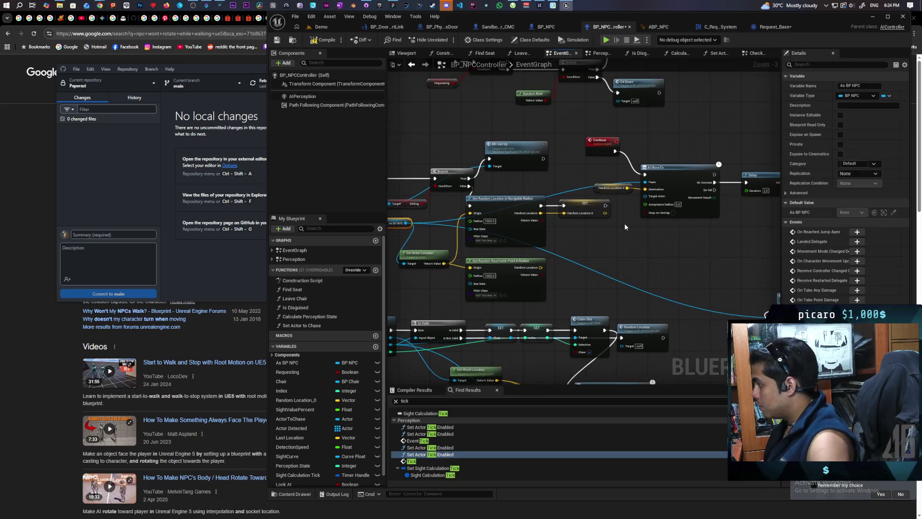
key("ctrl+v")
left_click_drag(647, 227, 649, 184)
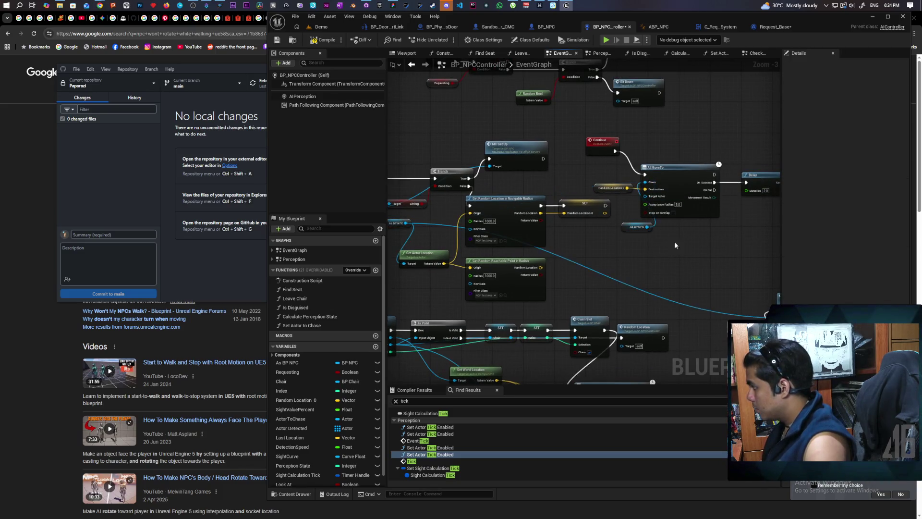
mouse_move(561, 231)
left_mouse_down()
mouse_move(538, 233)
mouse_move(558, 186)
left_mouse_up()
Step: Shift the Continue, AI MoveTo, Delay and Decide chain right and add a custom event
mouse_move(513, 144)
left_mouse_down()
mouse_move(533, 144)
mouse_move(617, 246)
left_mouse_up()
left_click_drag(701, 259, 730, 230)
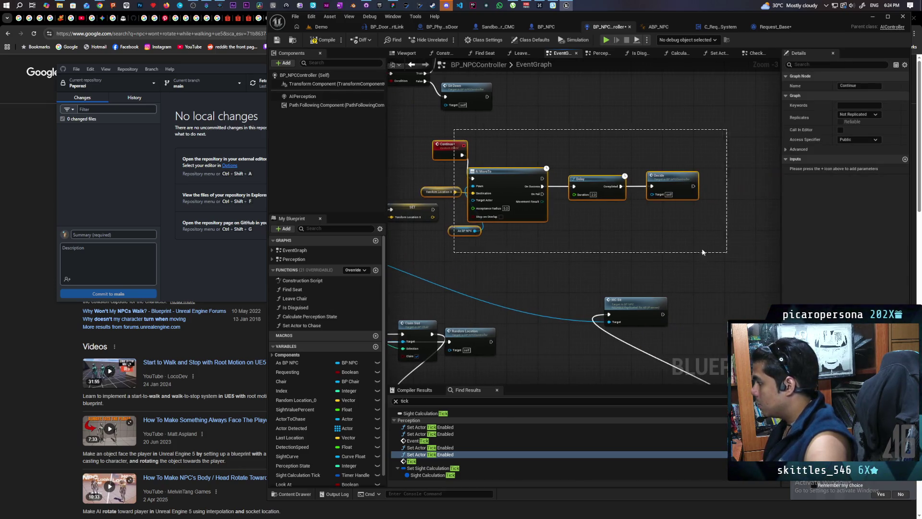
left_click_drag(505, 173, 630, 166)
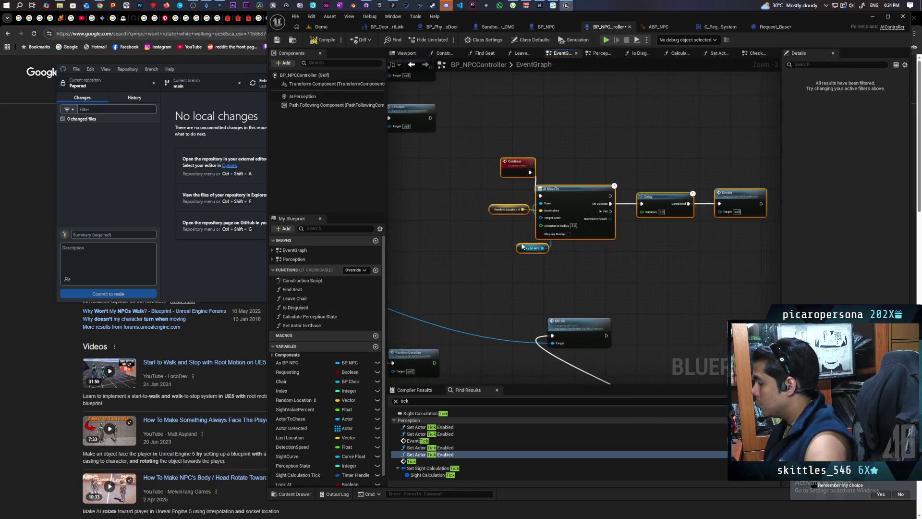
left_click(534, 263)
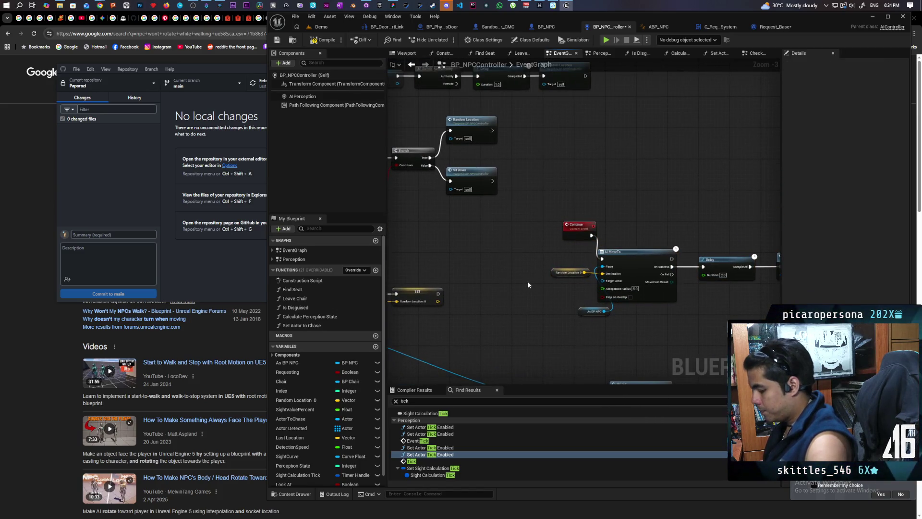
left_click(520, 252)
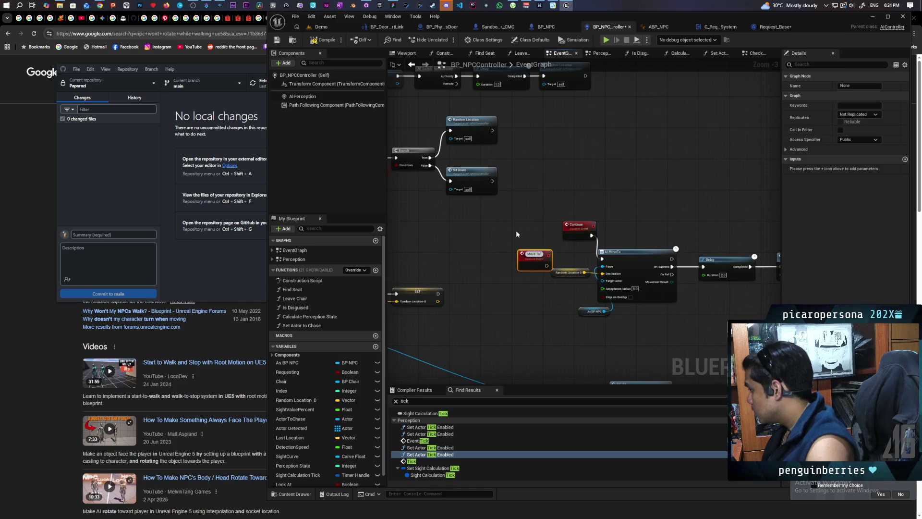
Step: Name the custom event 'Move To and Remember' and place it left of AI MoveTo
type(" and")
type(" Remo")
type("mber")
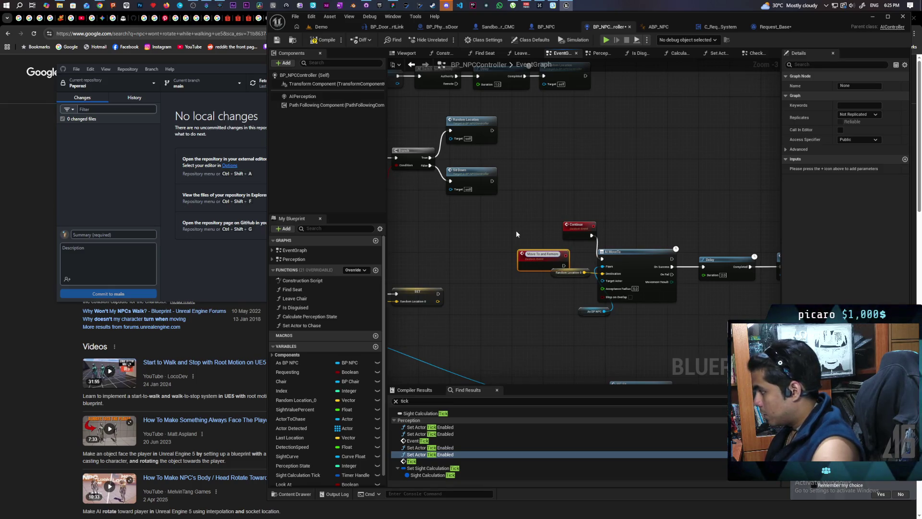
left_click(516, 230)
scroll(516, 230, "up", 1)
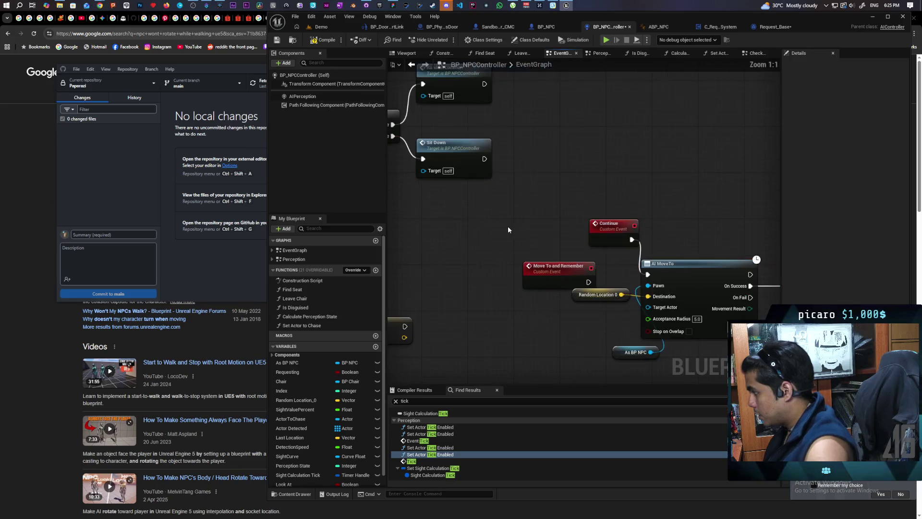
scroll(621, 184, "up", 2)
left_click_drag(645, 227, 608, 226)
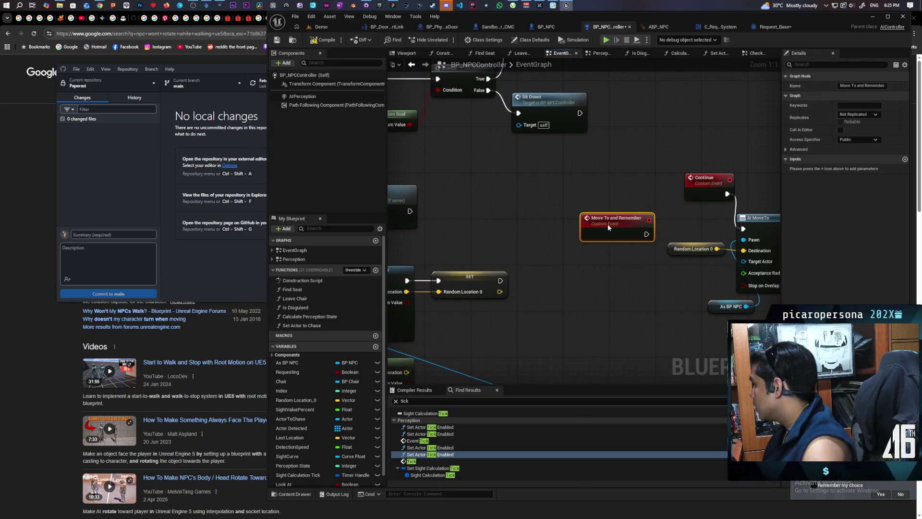
left_click_drag(604, 224, 589, 221)
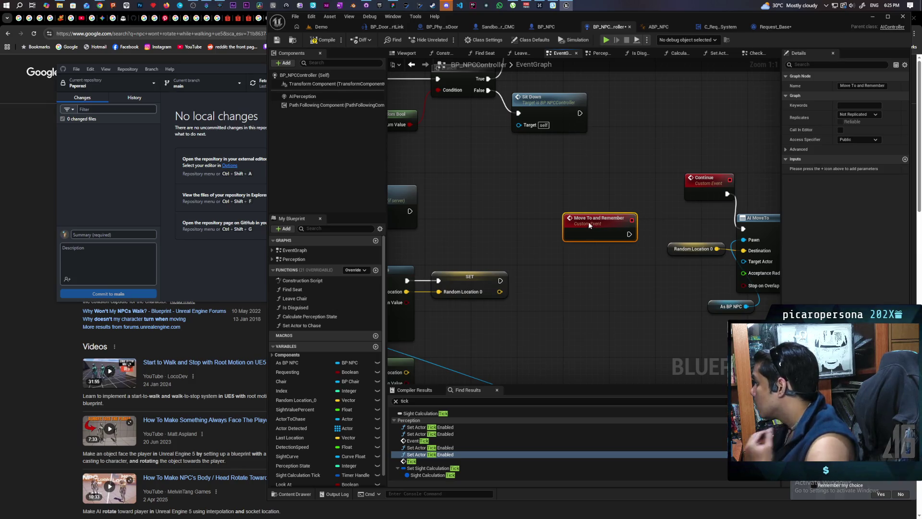
Step: Have the event run the SET Random Location node and add a Random Location input
mouse_move(431, 312)
left_mouse_down()
mouse_move(492, 272)
mouse_move(501, 282)
mouse_move(533, 263)
left_mouse_up()
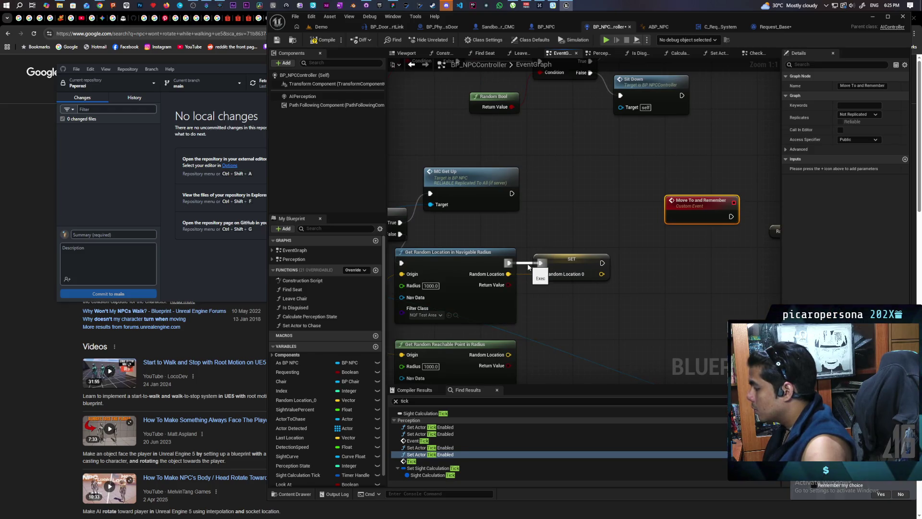
left_click(528, 267)
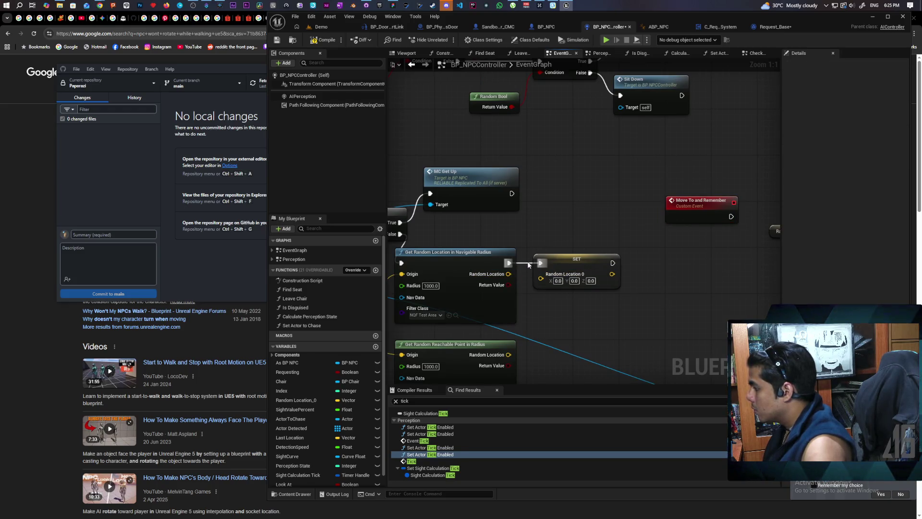
mouse_move(528, 264)
left_mouse_down()
mouse_move(448, 254)
mouse_move(575, 229)
mouse_move(632, 148)
left_mouse_up()
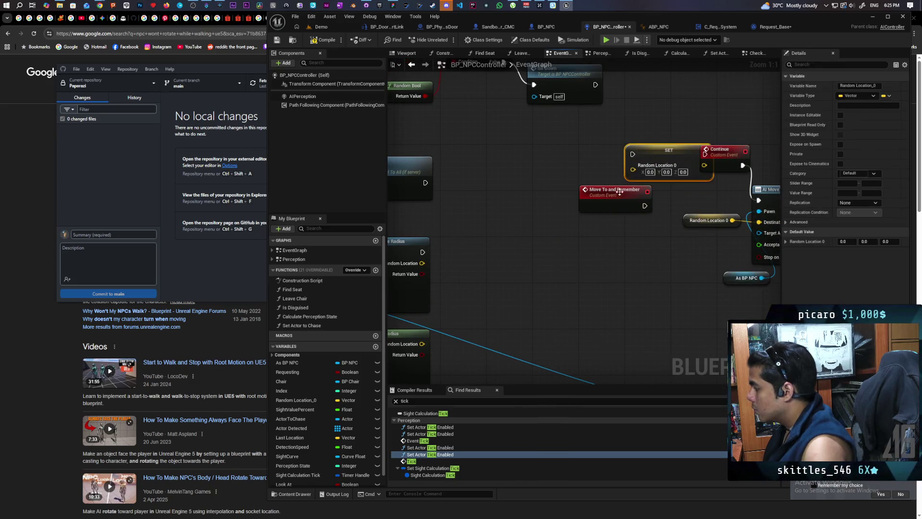
left_click_drag(620, 192, 591, 186)
mouse_move(659, 151)
left_mouse_down()
mouse_move(659, 179)
mouse_move(616, 200)
left_mouse_up()
left_click_drag(592, 197, 568, 178)
left_click_drag(627, 198, 565, 204)
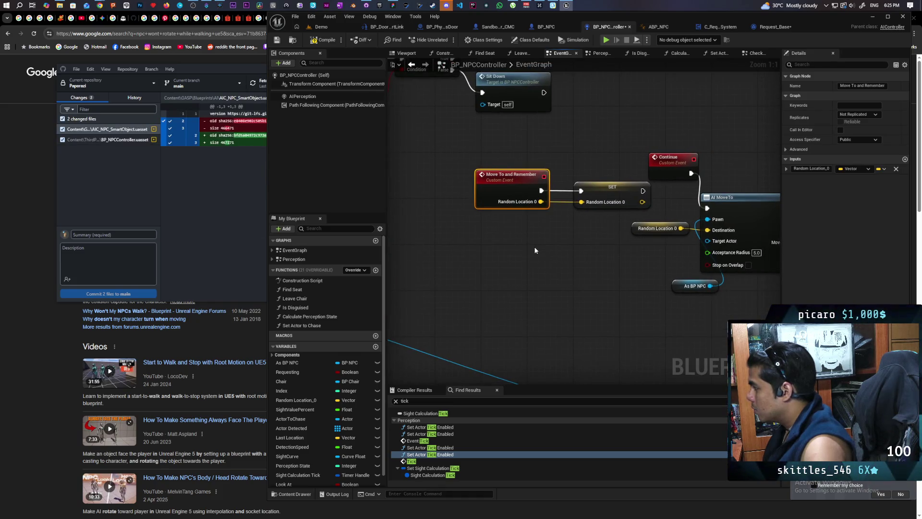
mouse_move(532, 247)
left_mouse_down()
mouse_move(471, 274)
mouse_move(408, 250)
mouse_move(496, 235)
mouse_move(471, 223)
mouse_move(487, 231)
mouse_move(643, 219)
left_mouse_up()
left_click_drag(477, 229, 505, 226)
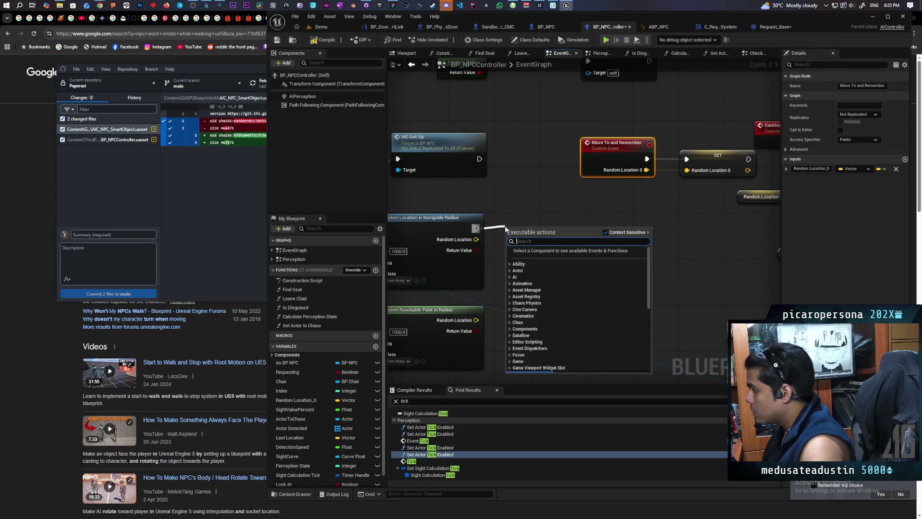
Step: Call Move To and Remember after the random location node, passing in Random Location
type("move to")
key("Return")
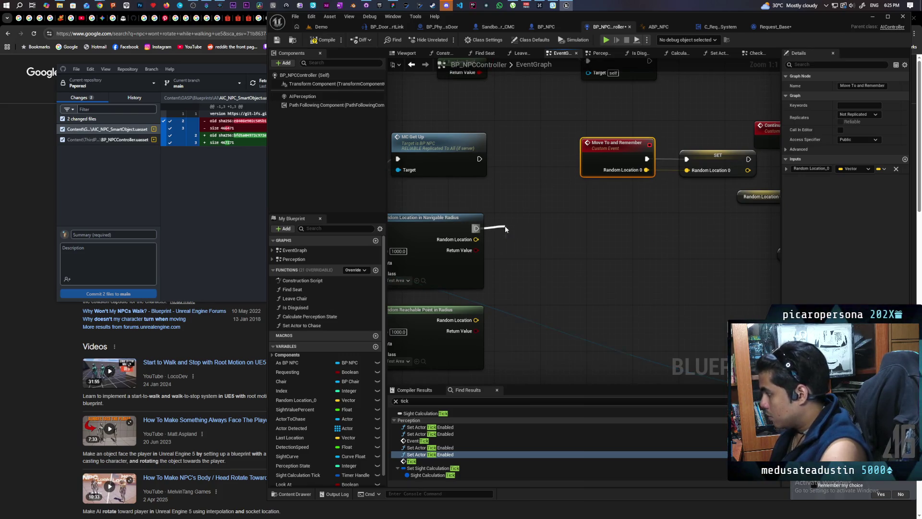
mouse_move(474, 240)
left_mouse_down()
mouse_move(501, 275)
mouse_move(542, 240)
left_mouse_up()
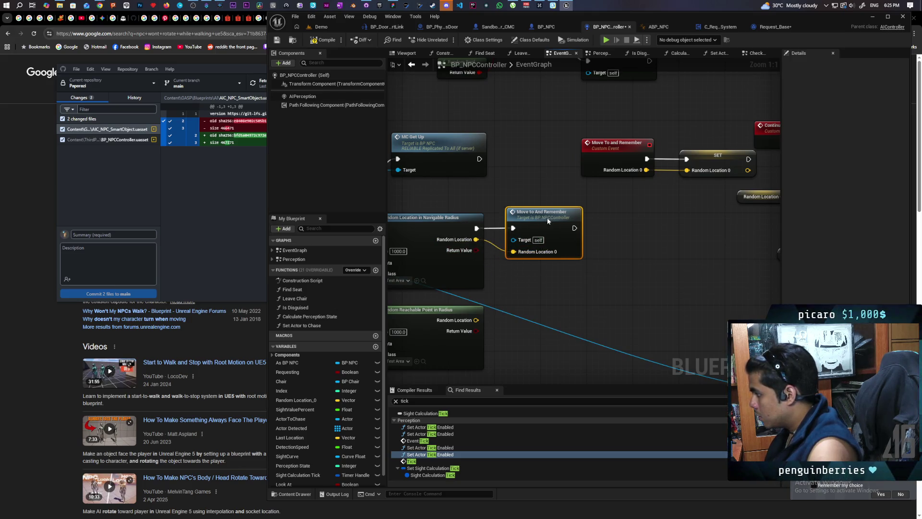
scroll(627, 267, "down", 3)
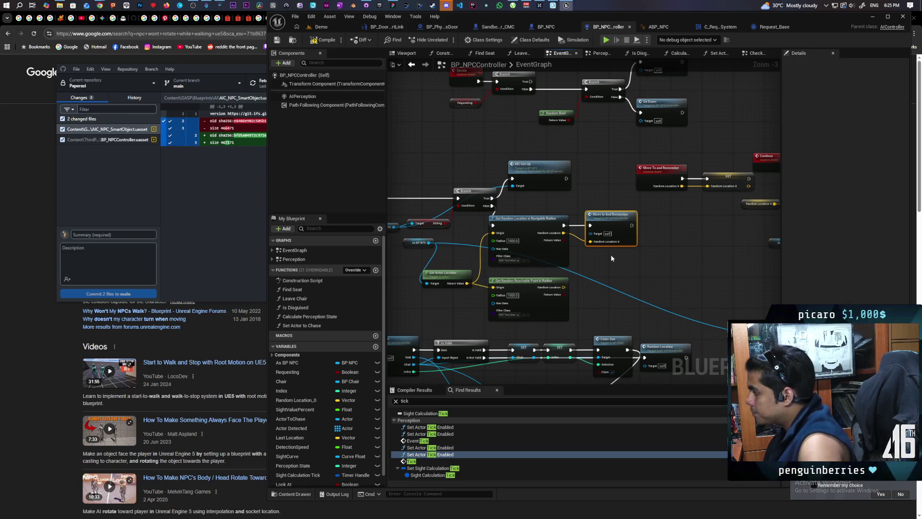
scroll(537, 264, "up", 3)
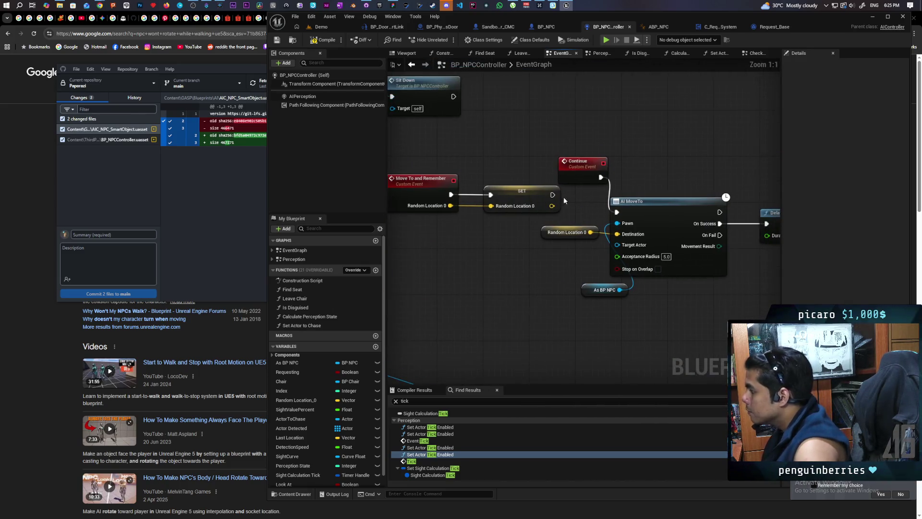
Step: Rearrange the event and SET nodes and lower the Random Location_0 getter
left_click_drag(507, 192, 496, 208)
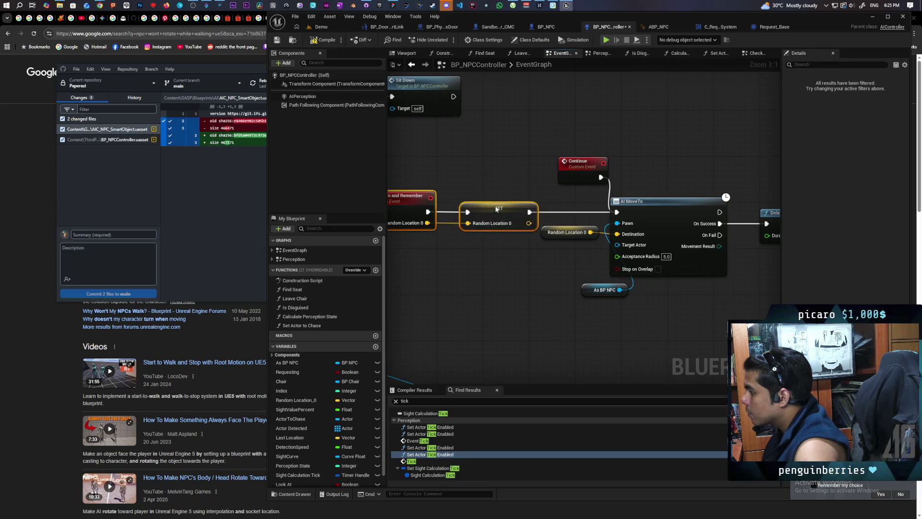
scroll(496, 208, "down", 2)
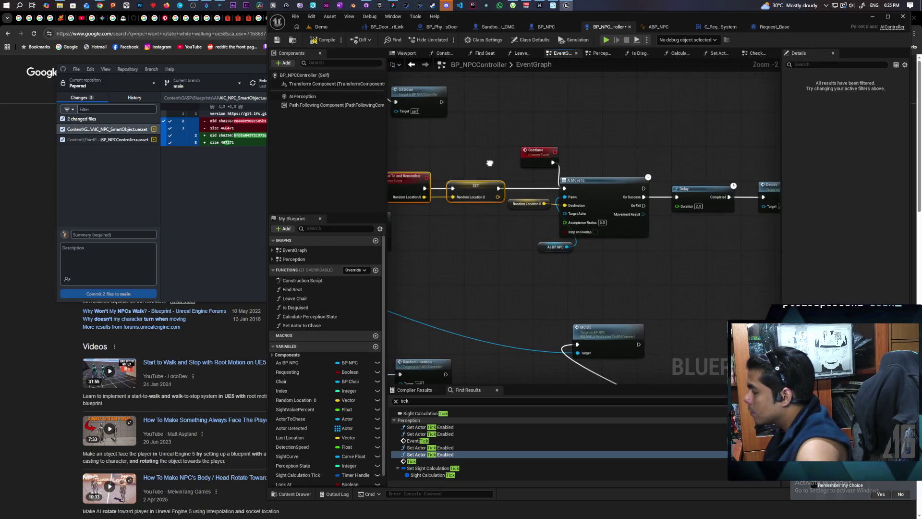
scroll(500, 152, "down", 2)
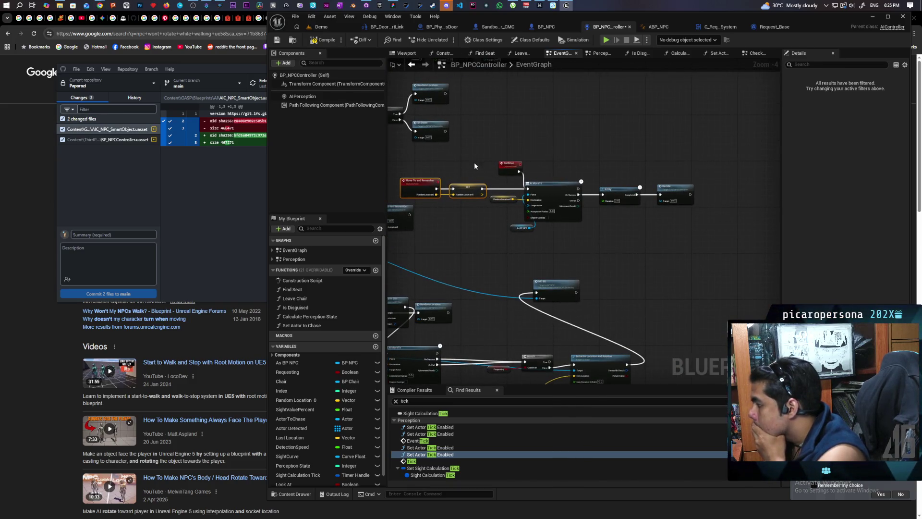
left_click_drag(436, 163, 663, 245)
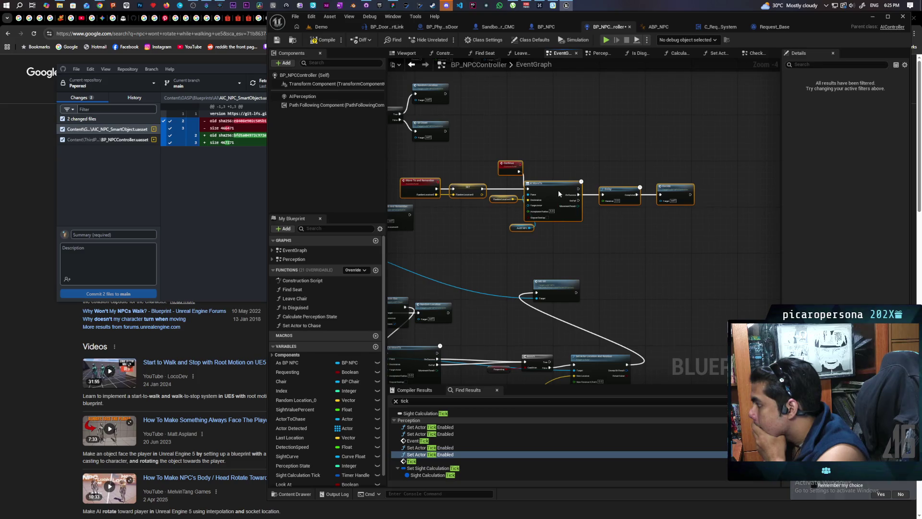
left_click(596, 188)
scroll(532, 207, "up", 2)
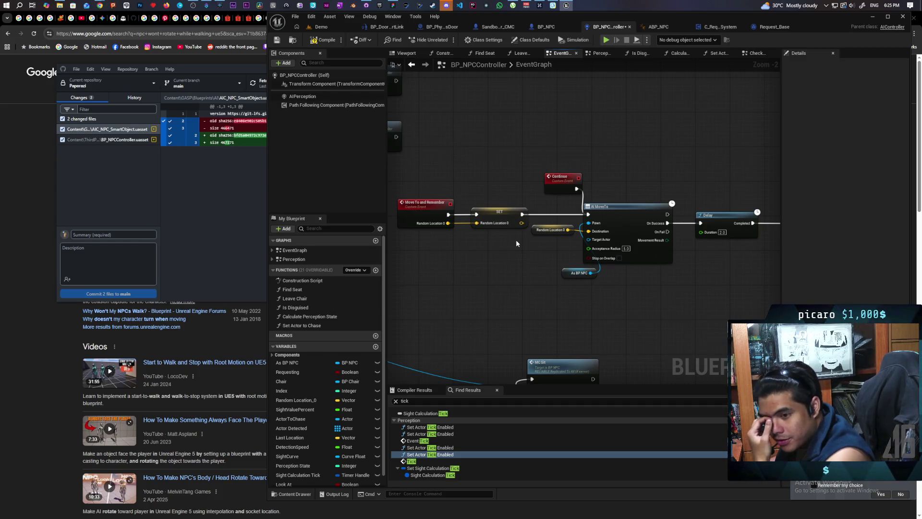
left_click_drag(516, 241, 509, 246)
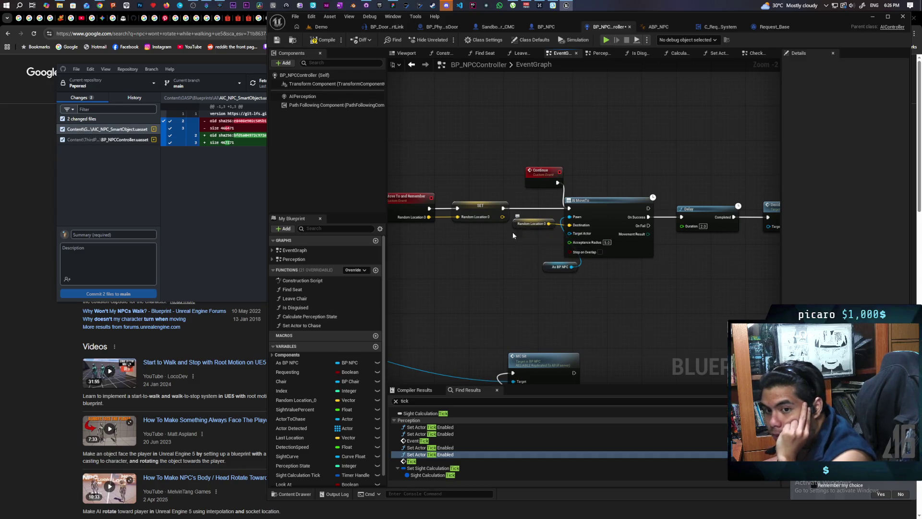
left_click_drag(530, 224, 536, 241)
Step: Drop the Random Location_0 getter in place and nudge the Continue node up-left
left_click(480, 232)
mouse_move(478, 232)
left_mouse_down()
mouse_move(457, 249)
mouse_move(506, 263)
mouse_move(485, 277)
mouse_move(640, 263)
mouse_move(409, 261)
mouse_move(506, 322)
left_mouse_up()
left_click_drag(579, 238, 567, 221)
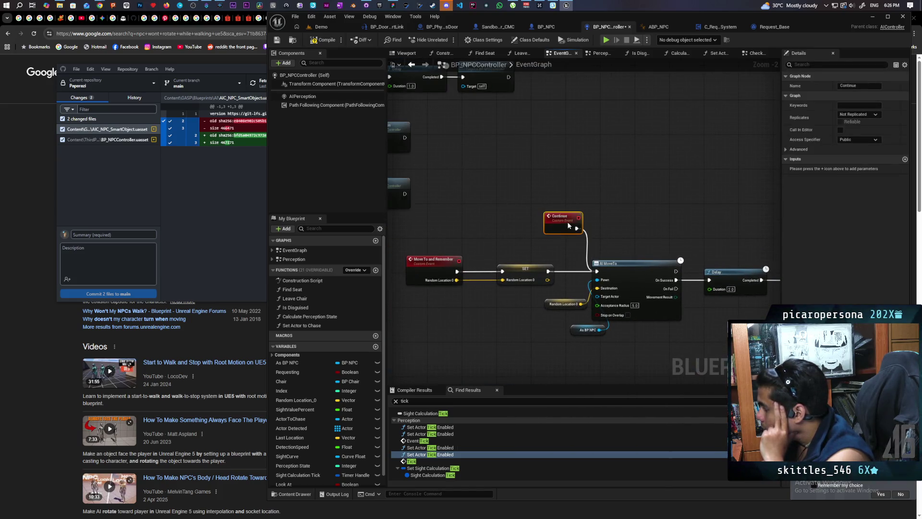
left_click_drag(623, 238, 597, 226)
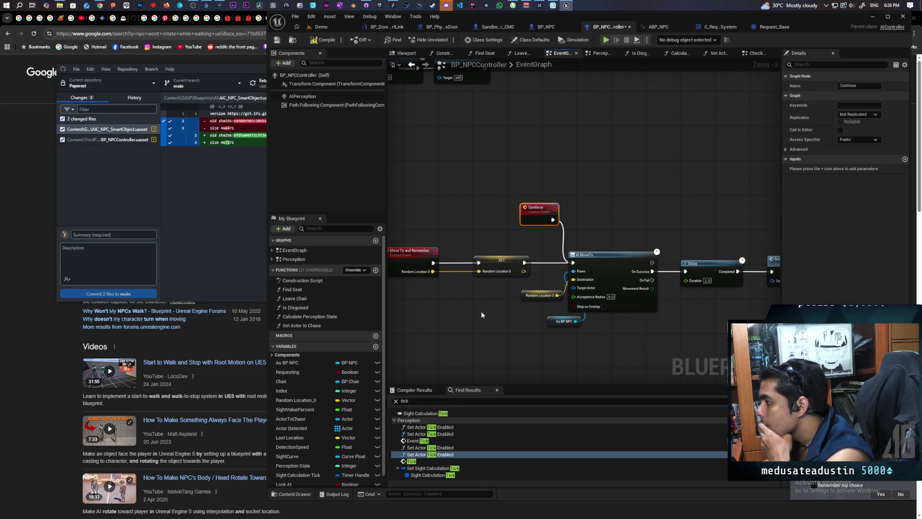
Step: Insert a Branch between AI MoveTo's On Success and the Delay node
left_click_drag(480, 311, 365, 307)
mouse_move(711, 240)
left_mouse_down()
mouse_move(601, 239)
mouse_move(591, 273)
mouse_move(665, 272)
left_mouse_up()
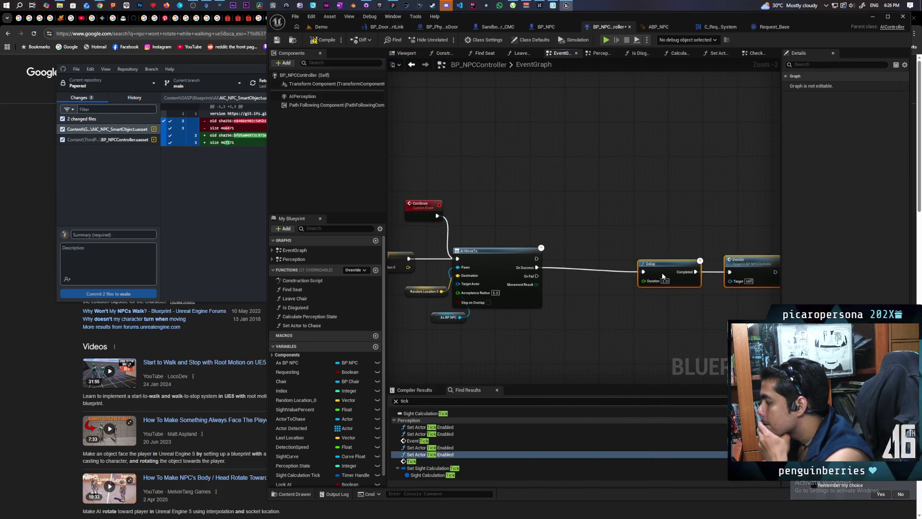
left_click(573, 299)
left_click_drag(572, 299, 562, 260)
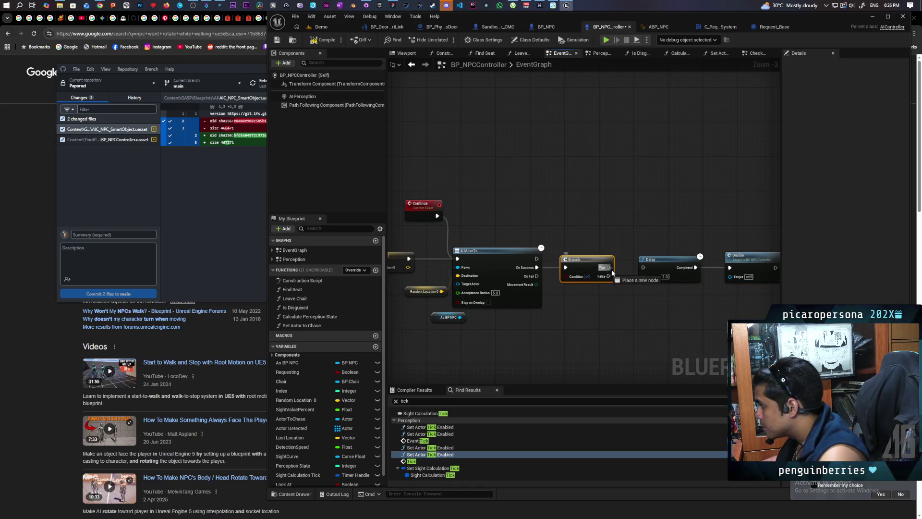
Step: Add a boolean Decide After event input driving the Branch, then compile the controller
mouse_move(566, 283)
left_mouse_down()
mouse_move(689, 290)
mouse_move(423, 286)
mouse_move(426, 277)
left_mouse_up()
left_click(806, 177)
type("B")
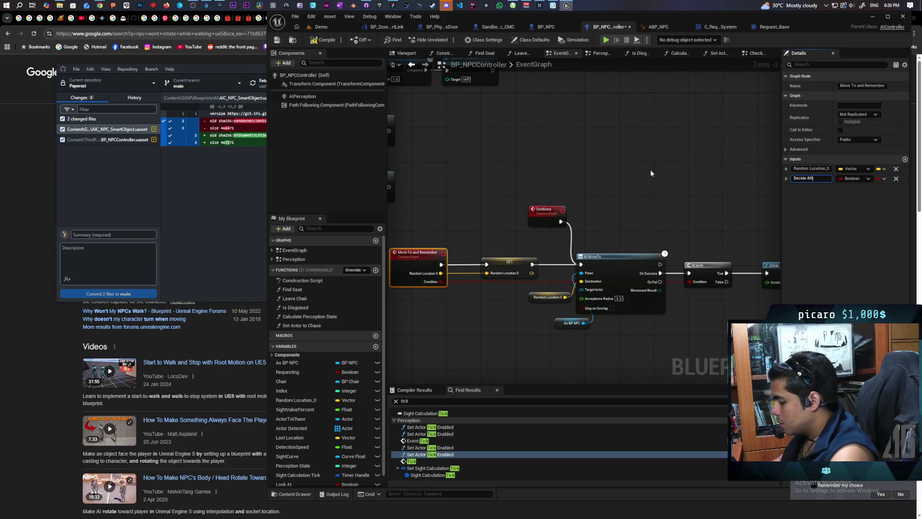
left_click(627, 171)
mouse_move(487, 220)
left_mouse_down()
mouse_move(523, 287)
mouse_move(336, 43)
left_mouse_up()
left_click(336, 42)
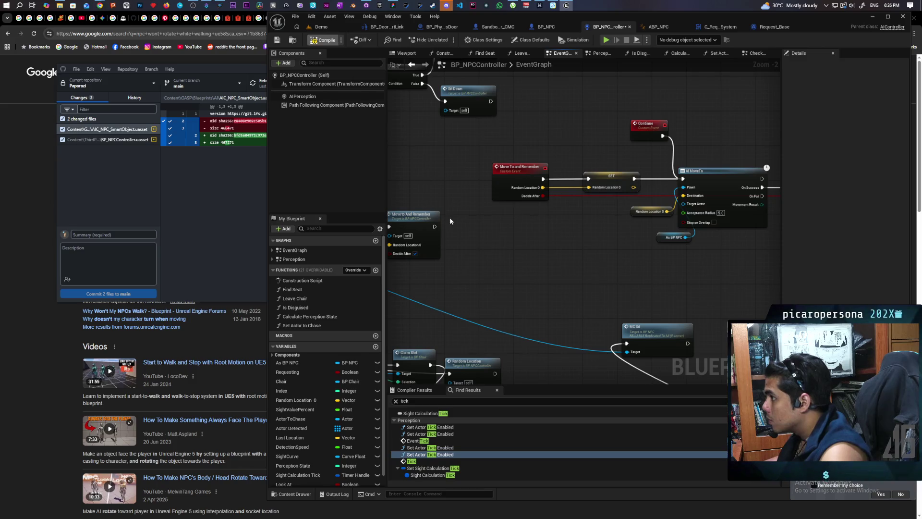
scroll(456, 220, "down", 3)
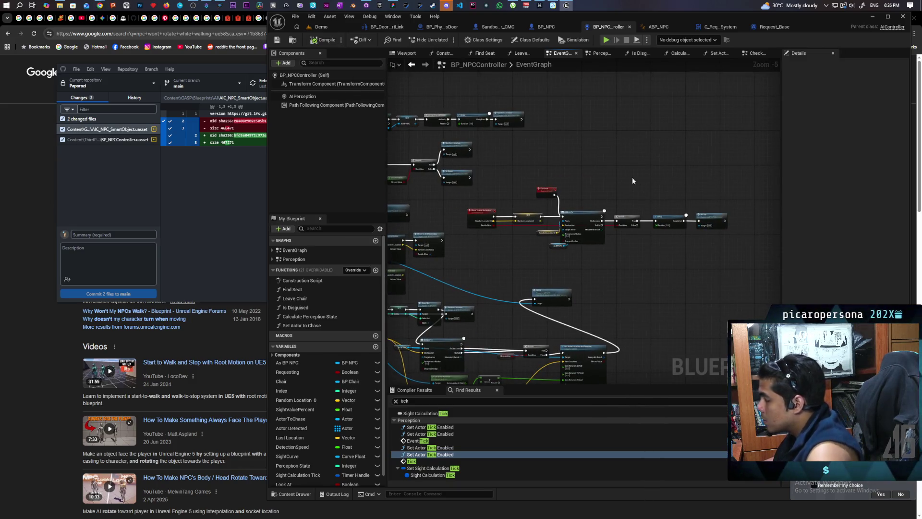
scroll(632, 180, "up", 3)
left_click_drag(515, 302, 480, 307)
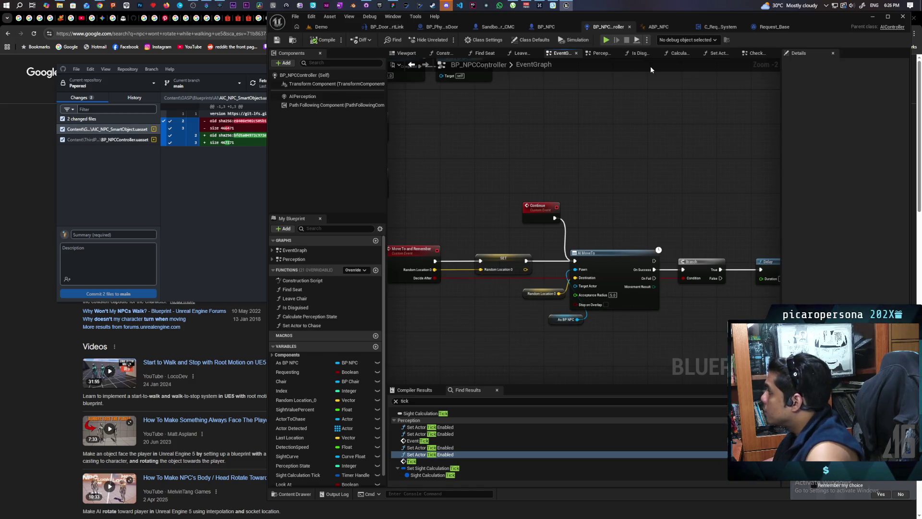
Step: In Request_Base, add a Move to And Remember call fed by the temple's actor location
left_click(774, 27)
mouse_move(560, 279)
left_mouse_down()
mouse_move(586, 265)
mouse_move(577, 273)
left_mouse_up()
type("move to an")
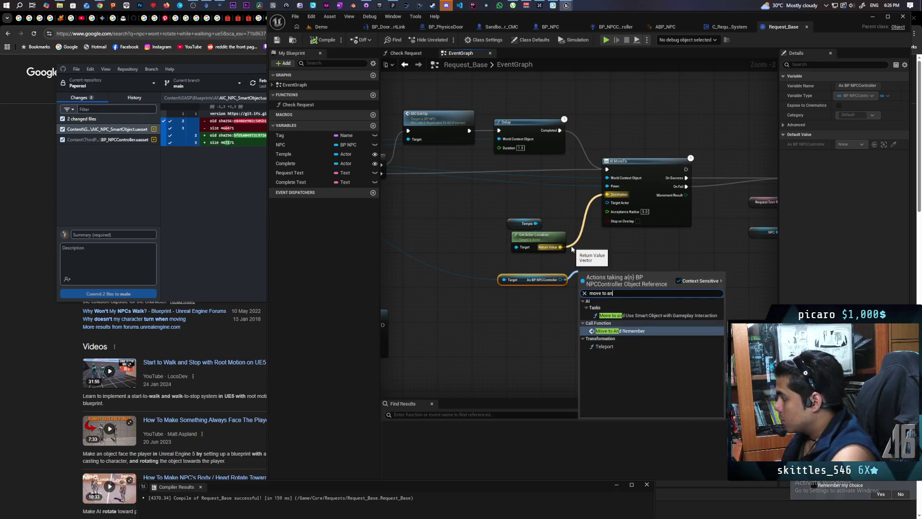
key("Return")
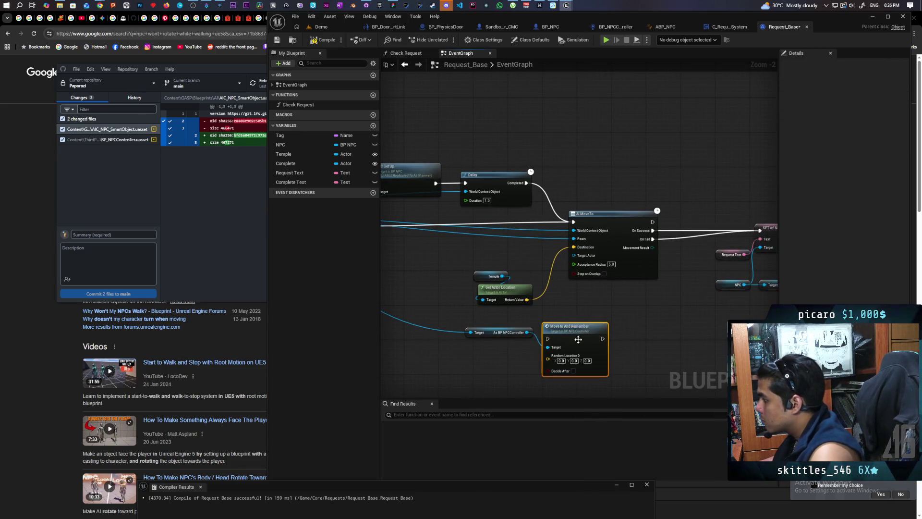
left_click_drag(579, 339, 596, 322)
mouse_move(527, 299)
left_mouse_down()
mouse_move(561, 342)
mouse_move(614, 311)
left_mouse_up()
Step: Wire the Move to And Remember call's output into SET w/ Notify
mouse_move(567, 211)
left_mouse_down()
mouse_move(668, 214)
mouse_move(604, 219)
mouse_move(620, 226)
mouse_move(618, 308)
mouse_move(521, 291)
mouse_move(579, 277)
left_mouse_up()
mouse_move(584, 275)
left_mouse_down()
mouse_move(710, 278)
mouse_move(658, 283)
mouse_move(656, 294)
mouse_move(725, 291)
mouse_move(426, 284)
mouse_move(409, 303)
left_mouse_up()
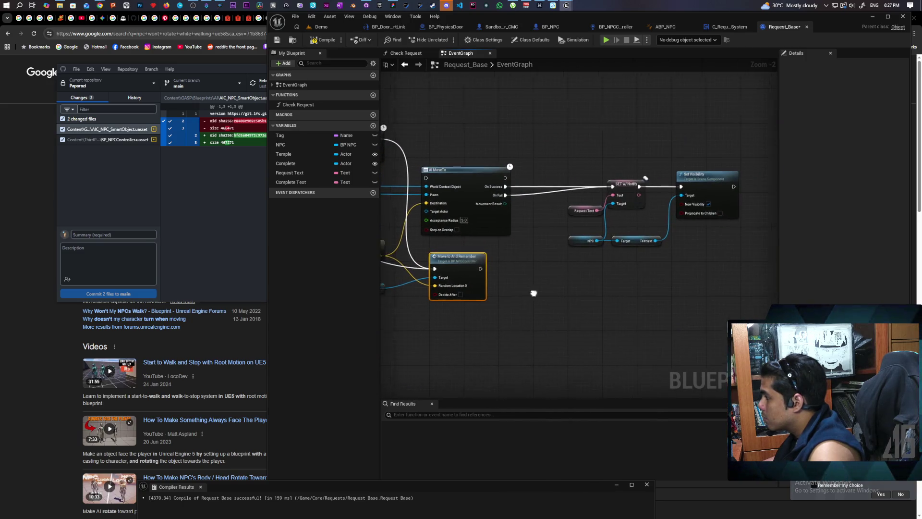
left_click_drag(531, 290, 545, 315)
mouse_move(494, 289)
left_mouse_down()
mouse_move(620, 227)
mouse_move(628, 212)
left_mouse_up()
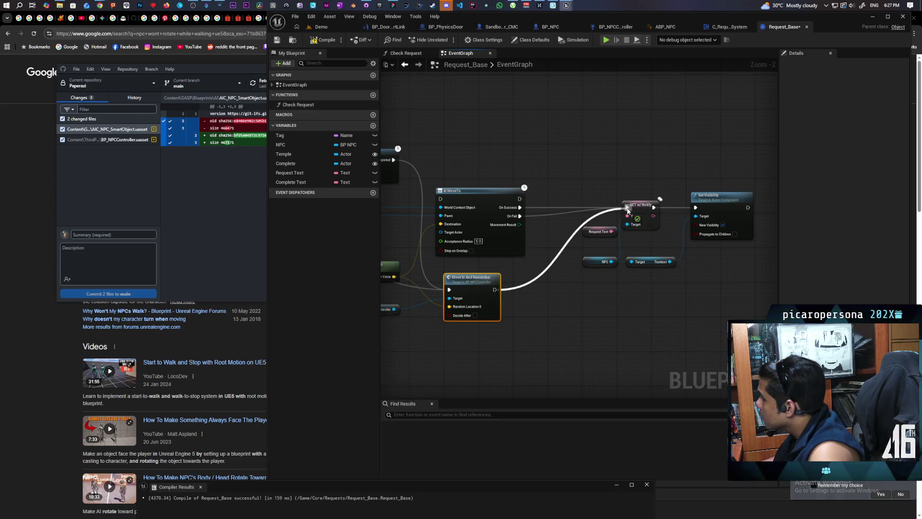
left_click_drag(628, 211, 627, 208)
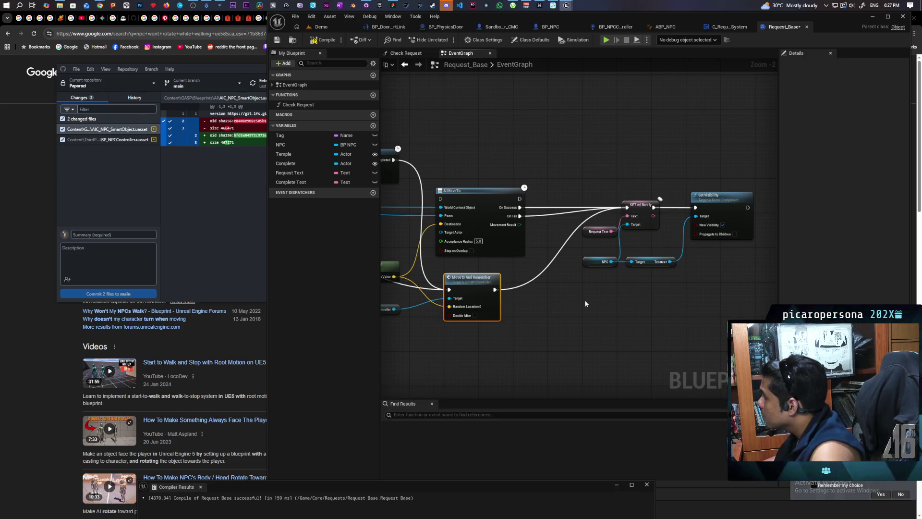
mouse_move(585, 304)
left_mouse_down()
mouse_move(598, 313)
mouse_move(589, 309)
left_mouse_up()
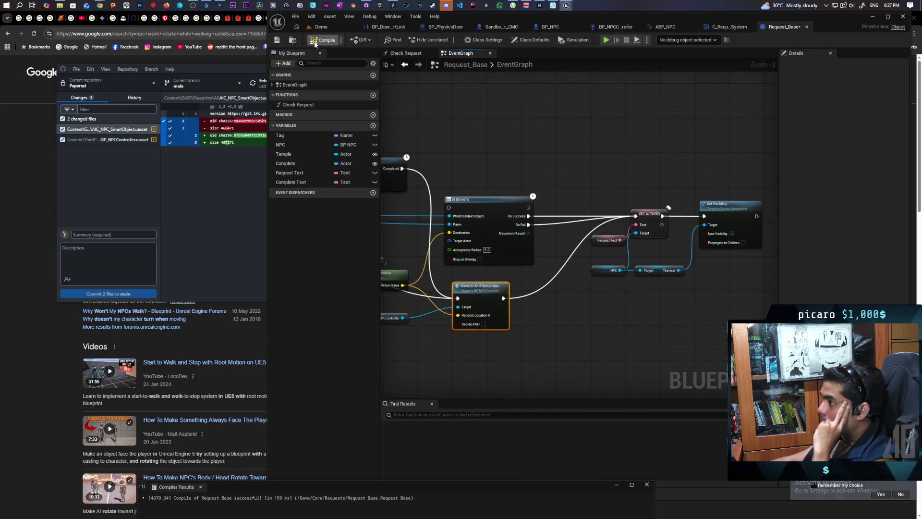